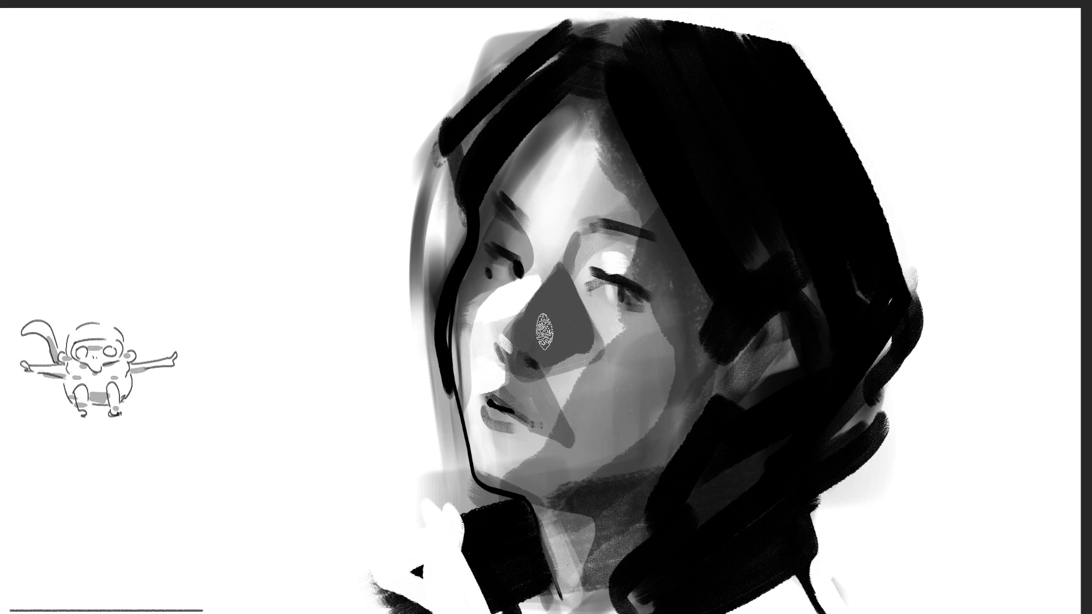
- Try a darker shadow shape beside the nose twice, undoing each attempt to keep the lighter grey
{"action": "left_click_drag", "start_coordinate": [544, 332], "coordinate": [567, 375]}
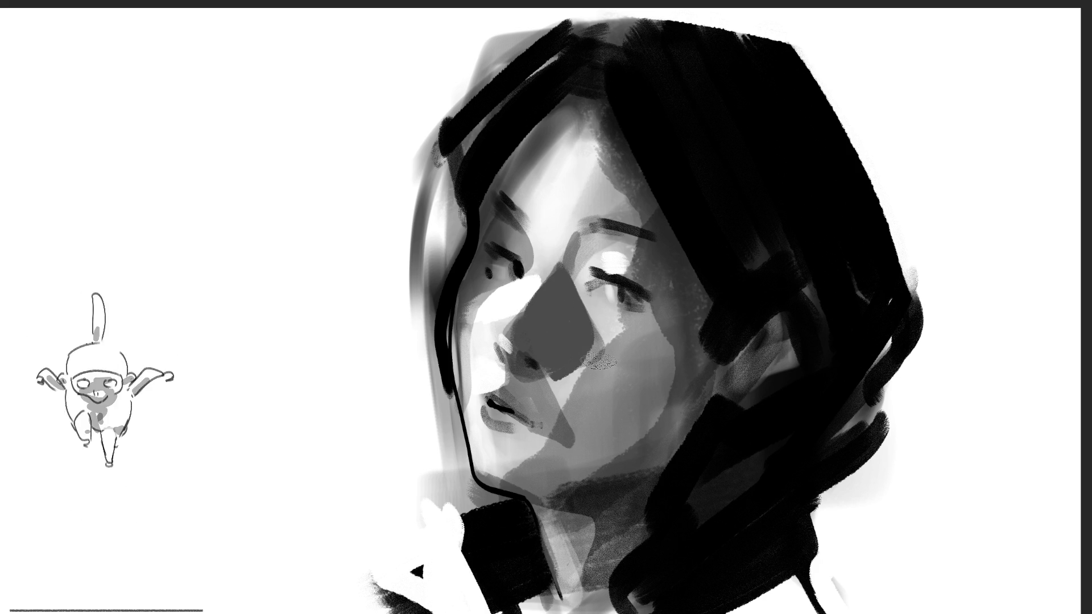
{"action": "key", "text": "ctrl+z"}
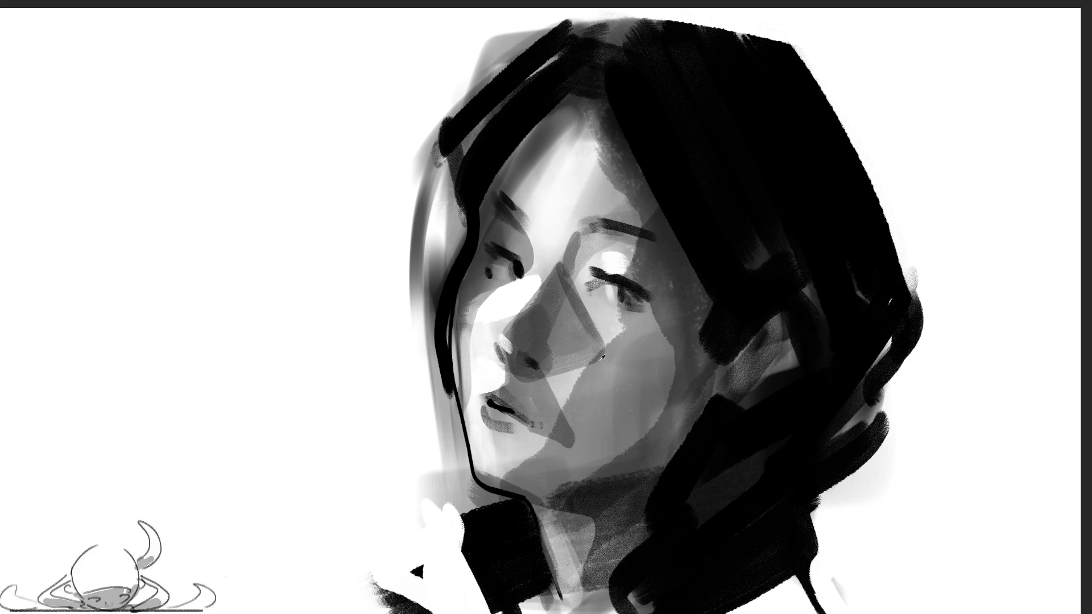
{"action": "mouse_move", "coordinate": [525, 335]}
{"action": "left_mouse_down"}
{"action": "mouse_move", "coordinate": [559, 290]}
{"action": "mouse_move", "coordinate": [568, 358]}
{"action": "mouse_move", "coordinate": [584, 341]}
{"action": "mouse_move", "coordinate": [589, 354]}
{"action": "left_mouse_up"}
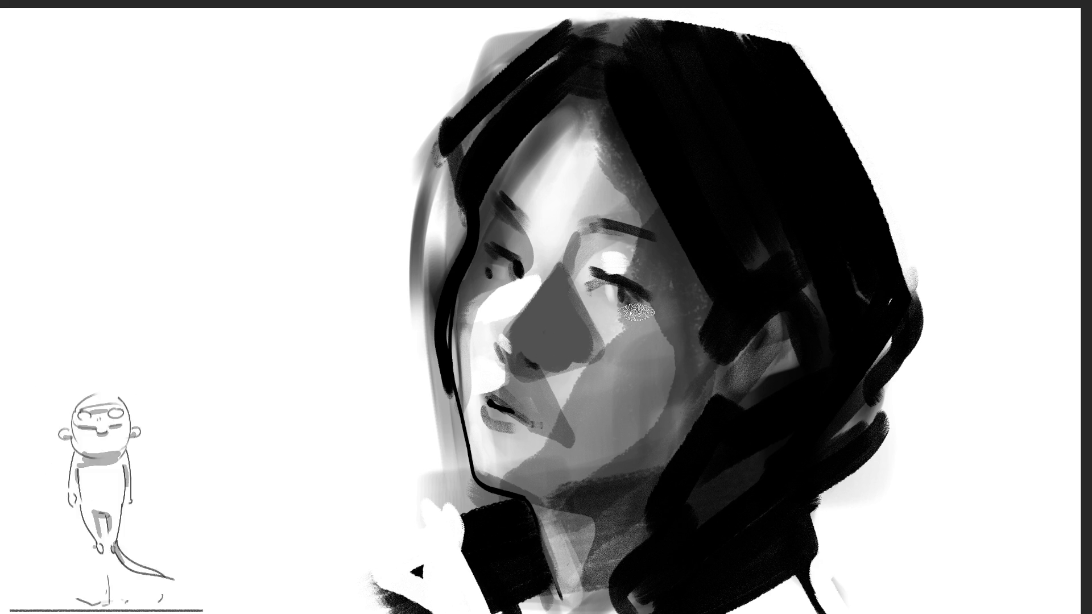
{"action": "key", "text": "ctrl+z"}
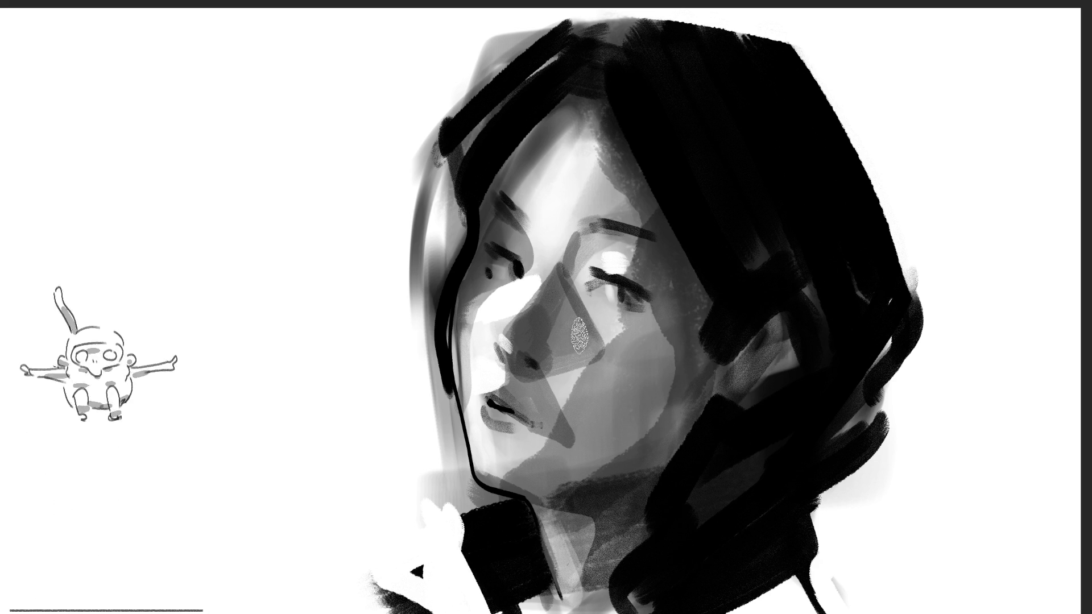
- Enlarge the brush for broader blending strokes over the nose, cheek and mouth
{"action": "key", "text": "bracketright"}
{"action": "key", "text": "bracketright"}
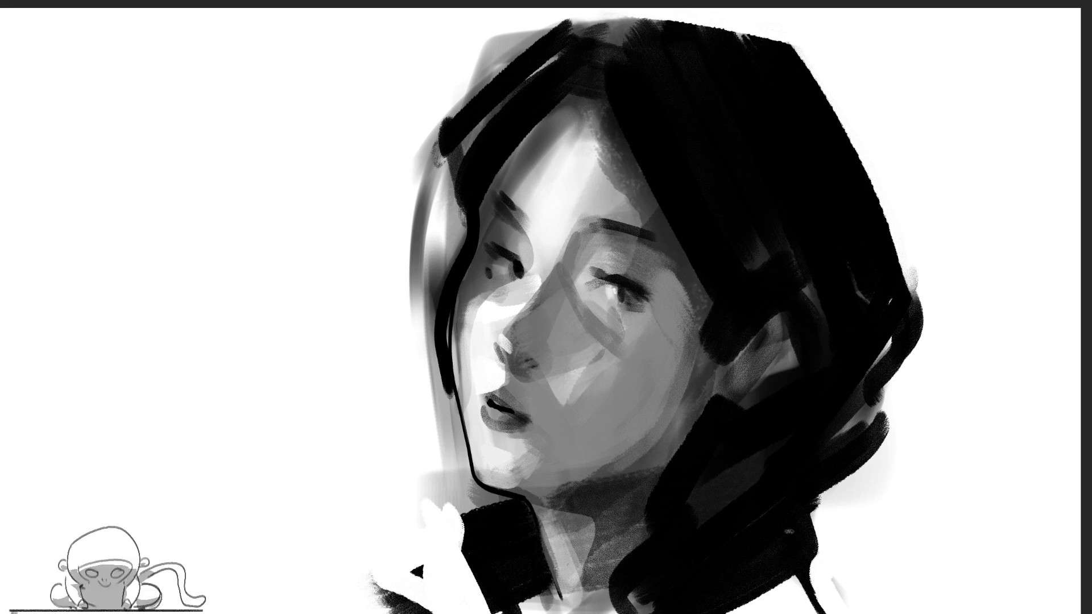
- Lay darker textured grey over the face, chin, neck, cheek and nose, smoothing the tones
{"action": "left_click_drag", "start_coordinate": [597, 111], "coordinate": [589, 342]}
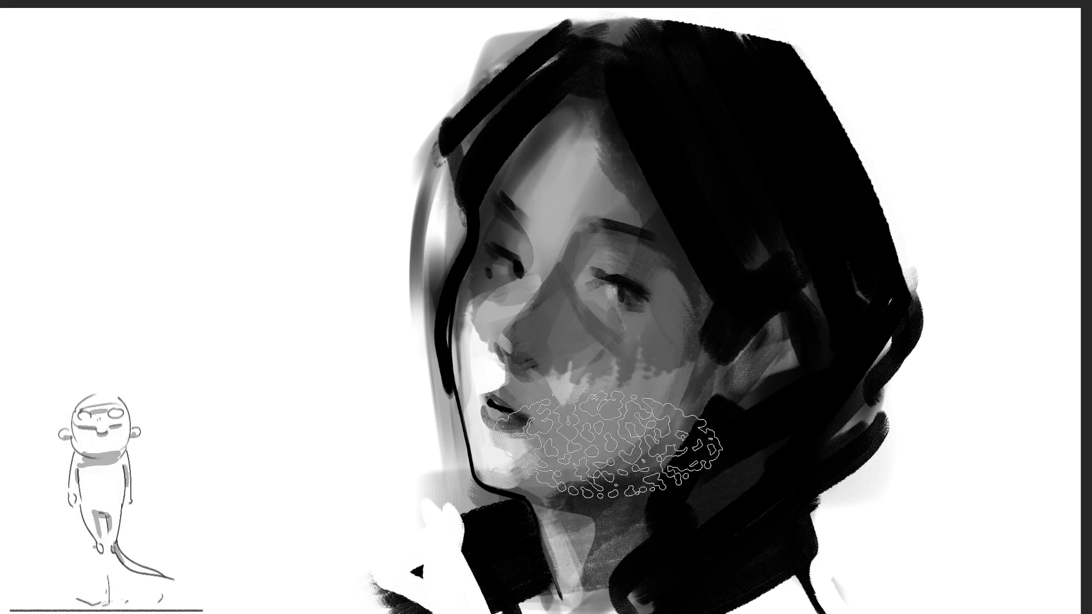
{"action": "left_click_drag", "start_coordinate": [581, 470], "coordinate": [645, 438]}
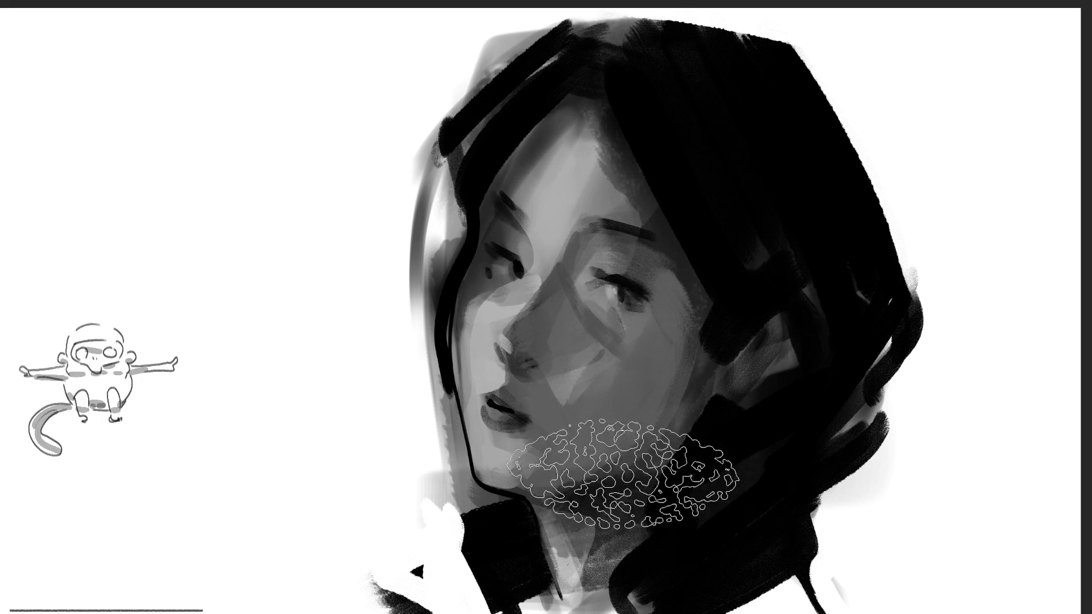
{"action": "left_click_drag", "start_coordinate": [623, 475], "coordinate": [776, 461]}
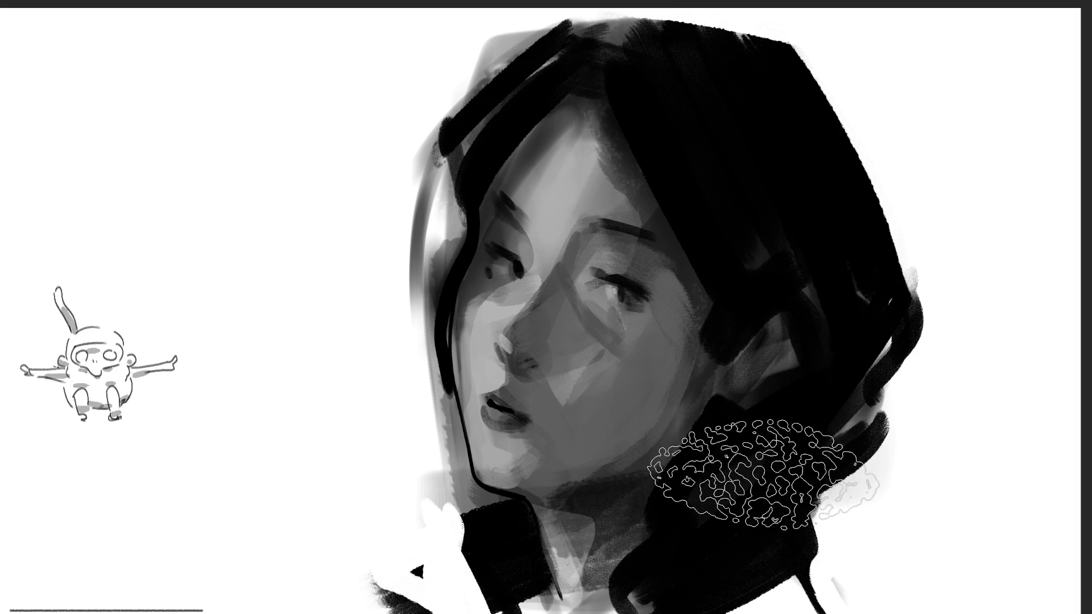
{"action": "left_click_drag", "start_coordinate": [756, 474], "coordinate": [743, 402]}
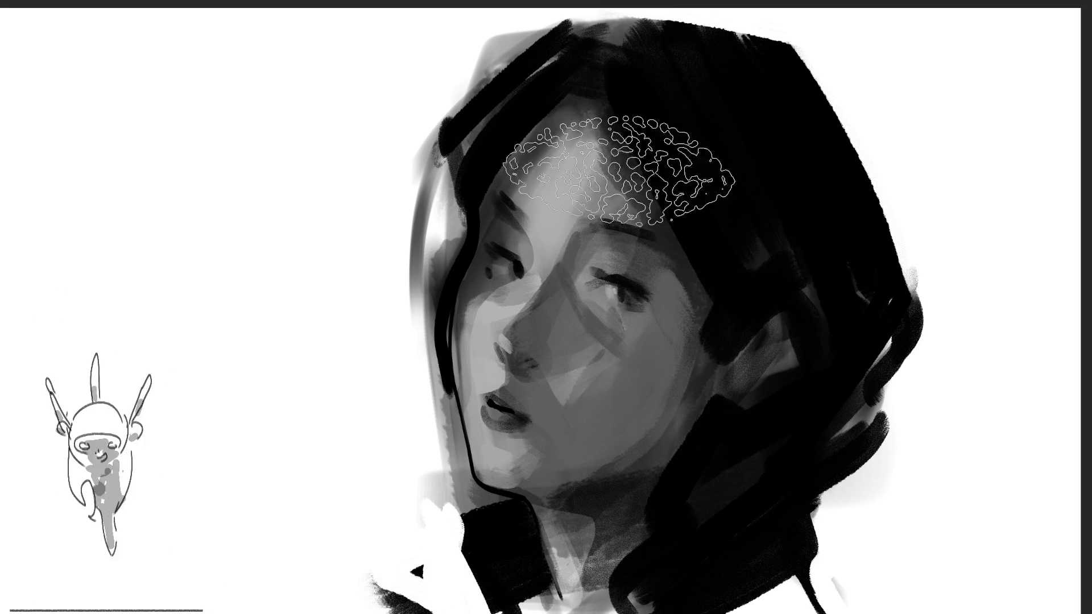
{"action": "mouse_move", "coordinate": [585, 231]}
{"action": "left_mouse_down"}
{"action": "mouse_move", "coordinate": [580, 320]}
{"action": "mouse_move", "coordinate": [491, 282]}
{"action": "left_mouse_up"}
{"action": "left_click_drag", "start_coordinate": [511, 341], "coordinate": [597, 427]}
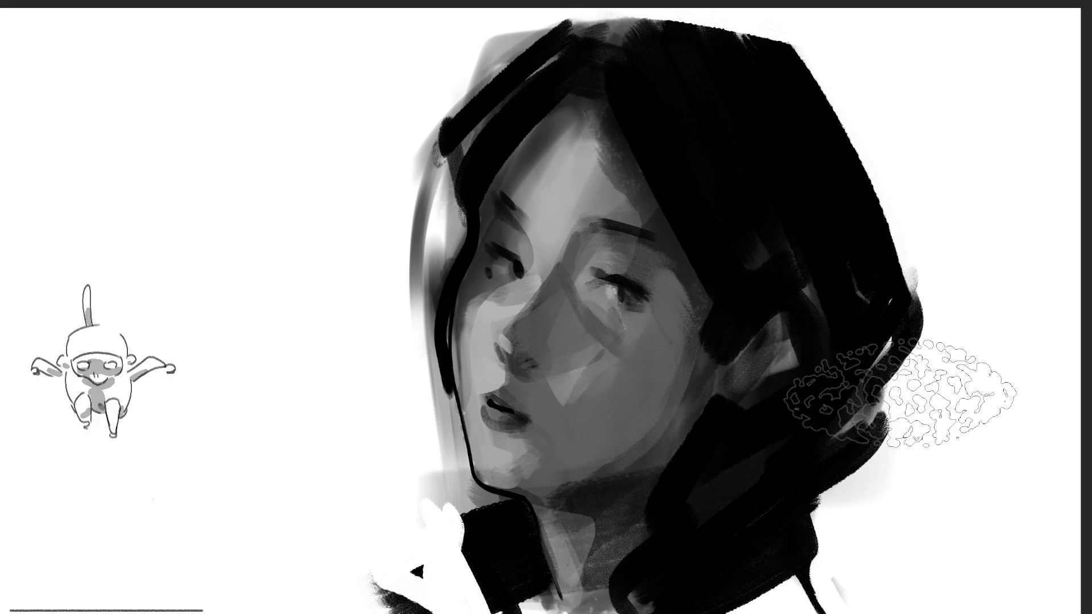
- Darken the hair edge beside the ear and add a light stroke across the forehead
{"action": "left_click_drag", "start_coordinate": [930, 387], "coordinate": [861, 401]}
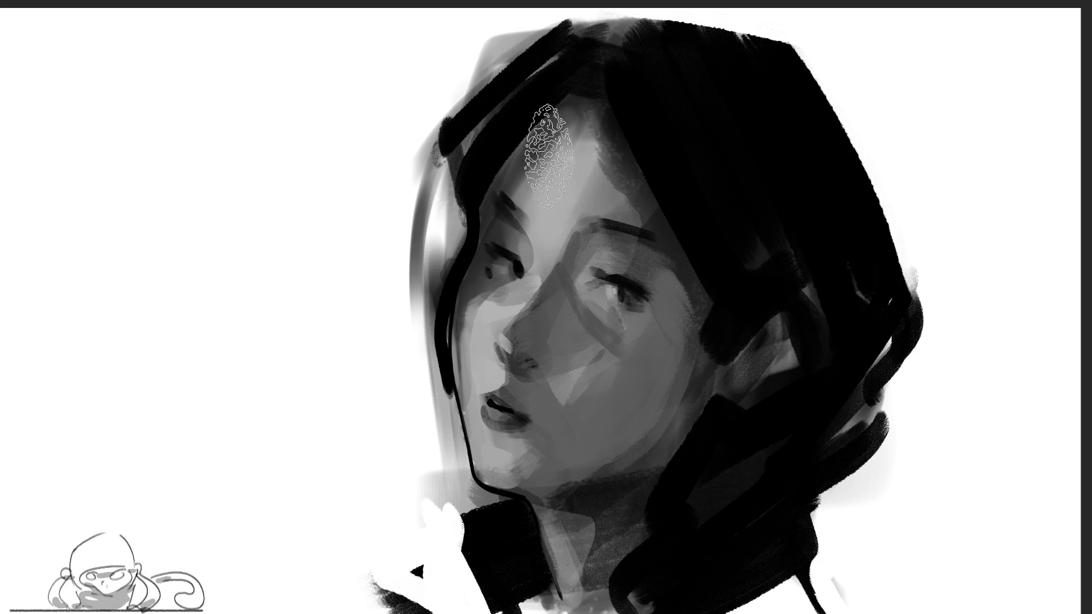
{"action": "left_click_drag", "start_coordinate": [533, 195], "coordinate": [517, 234]}
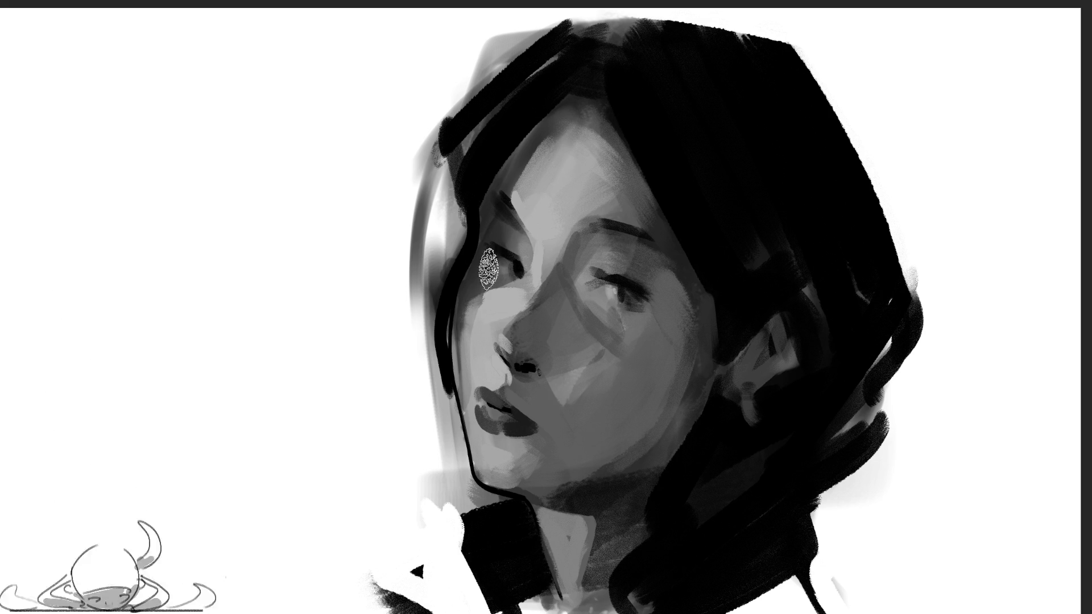
- Lighten the left edge of the face and brow, then sample a grey tone from the face
{"action": "left_click_drag", "start_coordinate": [458, 315], "coordinate": [494, 210]}
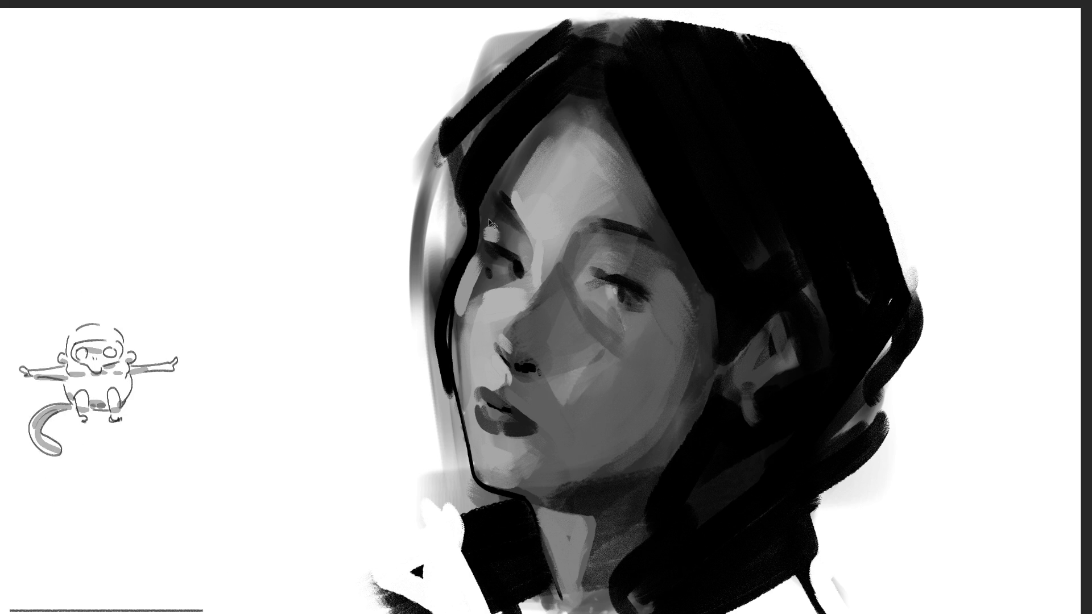
{"action": "left_click_drag", "start_coordinate": [490, 216], "coordinate": [493, 235]}
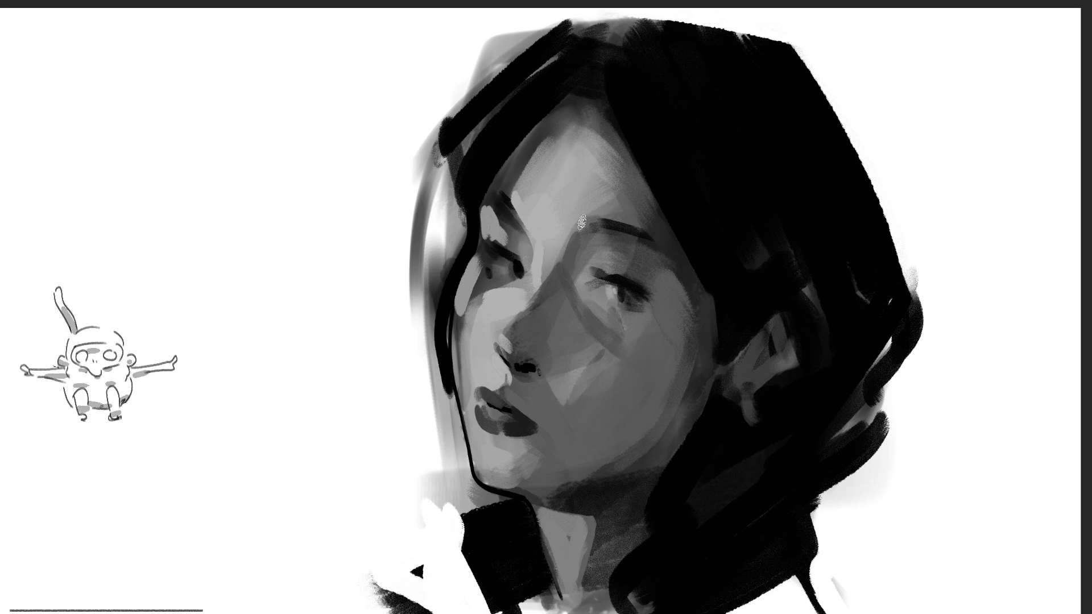
{"action": "left_click", "coordinate": [527, 279], "text": "alt"}
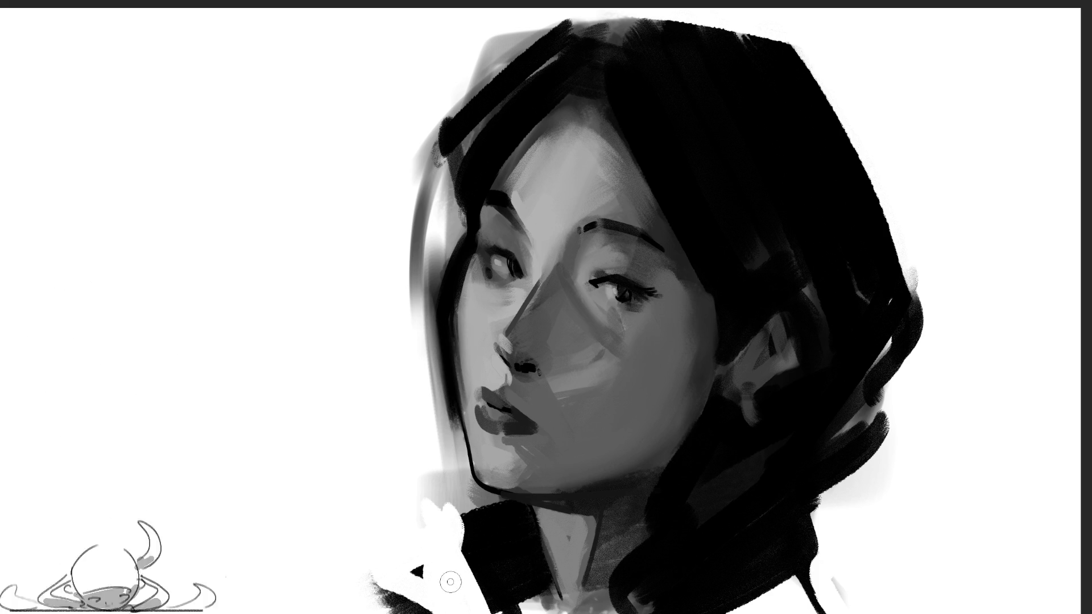
- Paint light grey strokes down the left cheek edge and whiten the area beside the chin
{"action": "left_click_drag", "start_coordinate": [439, 430], "coordinate": [419, 361]}
{"action": "left_click_drag", "start_coordinate": [452, 402], "coordinate": [427, 318]}
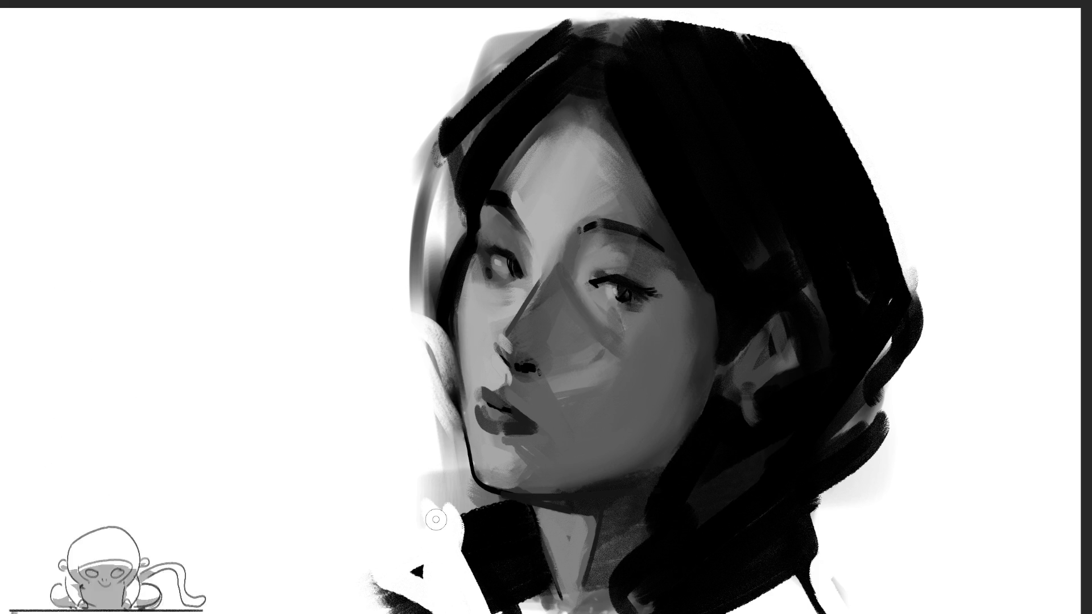
{"action": "left_click_drag", "start_coordinate": [441, 513], "coordinate": [431, 503]}
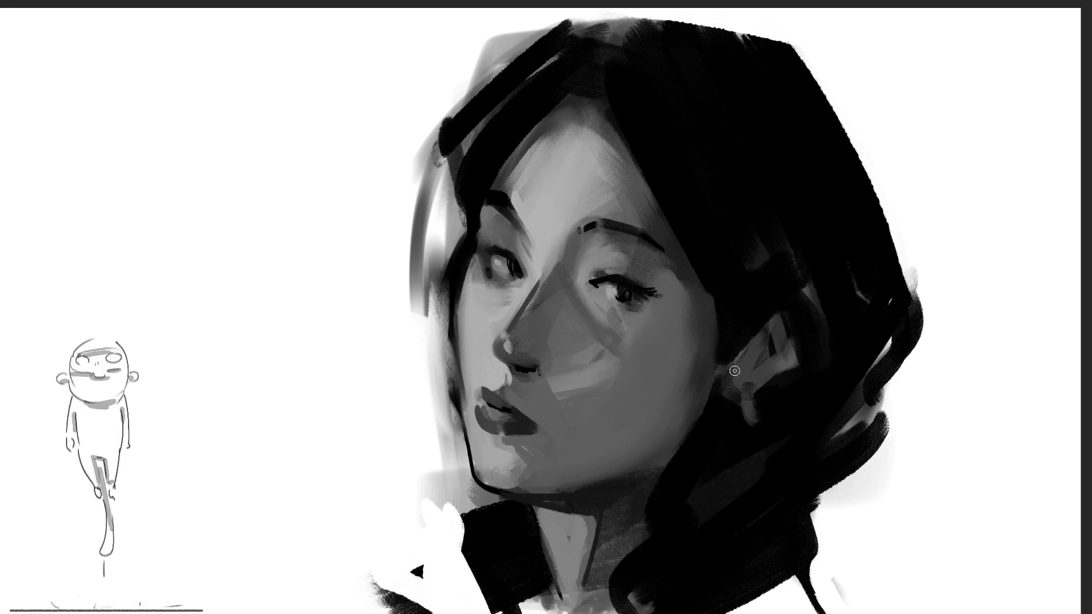
{"action": "key", "text": "bracketright"}
{"action": "key", "text": "bracketright"}
{"action": "key", "text": "bracketright"}
{"action": "key", "text": "bracketright"}
{"action": "key", "text": "bracketright"}
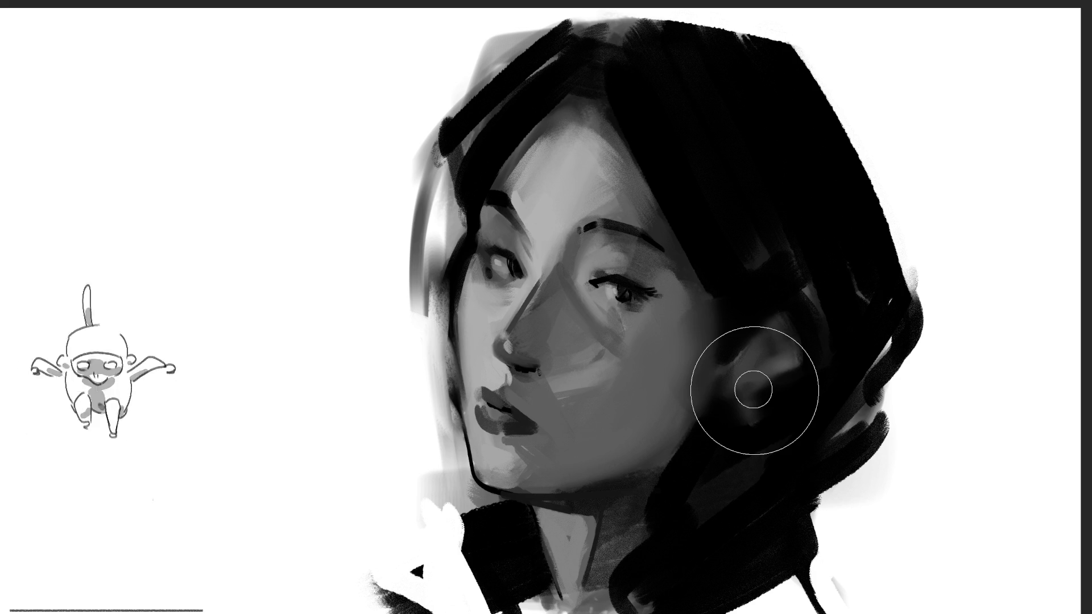
- Resize the brush larger and smaller while refining the face shading and detail near the eye
{"action": "key", "text": "bracketleft"}
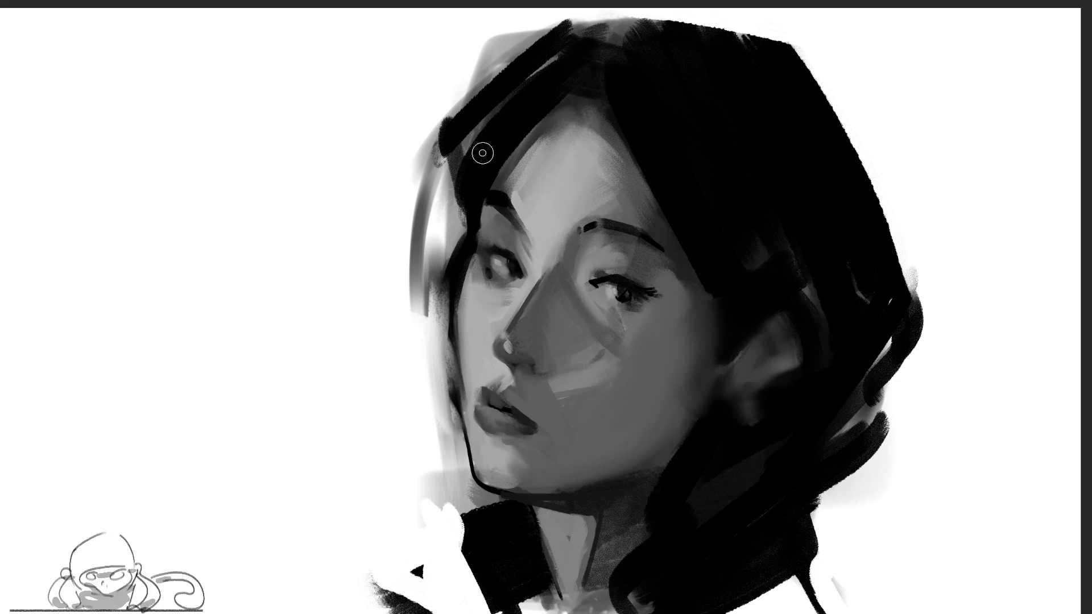
{"action": "key", "text": "bracketright"}
{"action": "key", "text": "bracketright"}
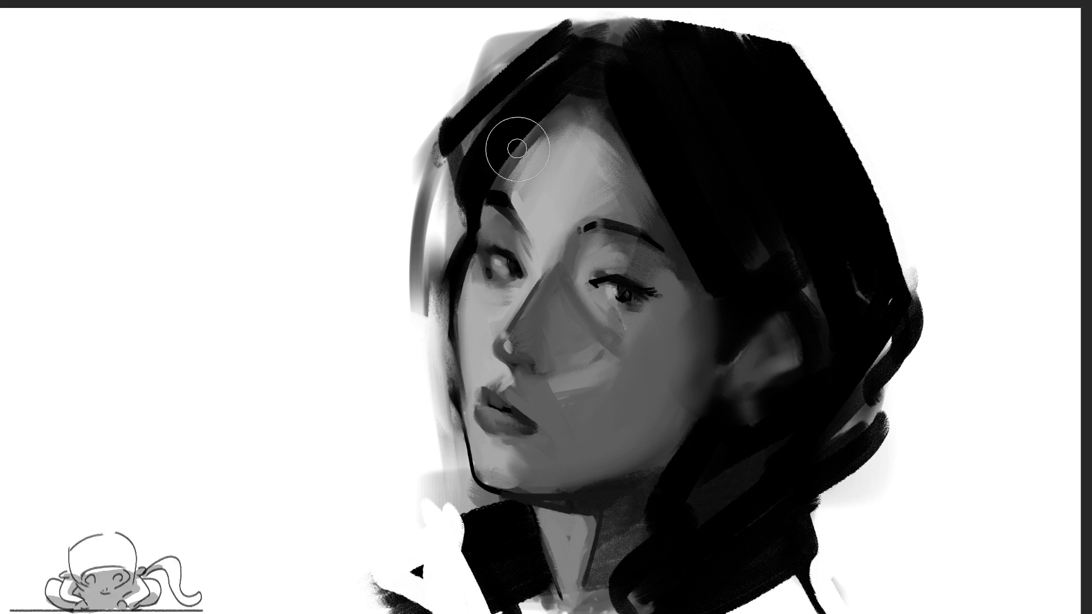
{"action": "key", "text": "bracketright"}
{"action": "key", "text": "bracketright"}
{"action": "key", "text": "bracketright"}
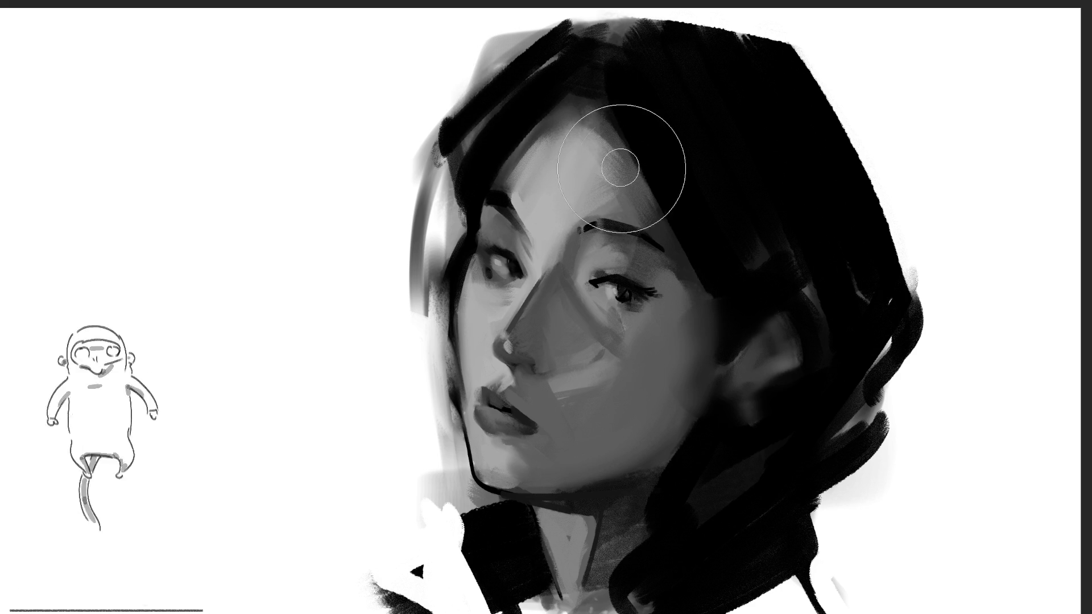
{"action": "key", "text": "bracketleft"}
{"action": "key", "text": "bracketleft"}
{"action": "key", "text": "bracketleft"}
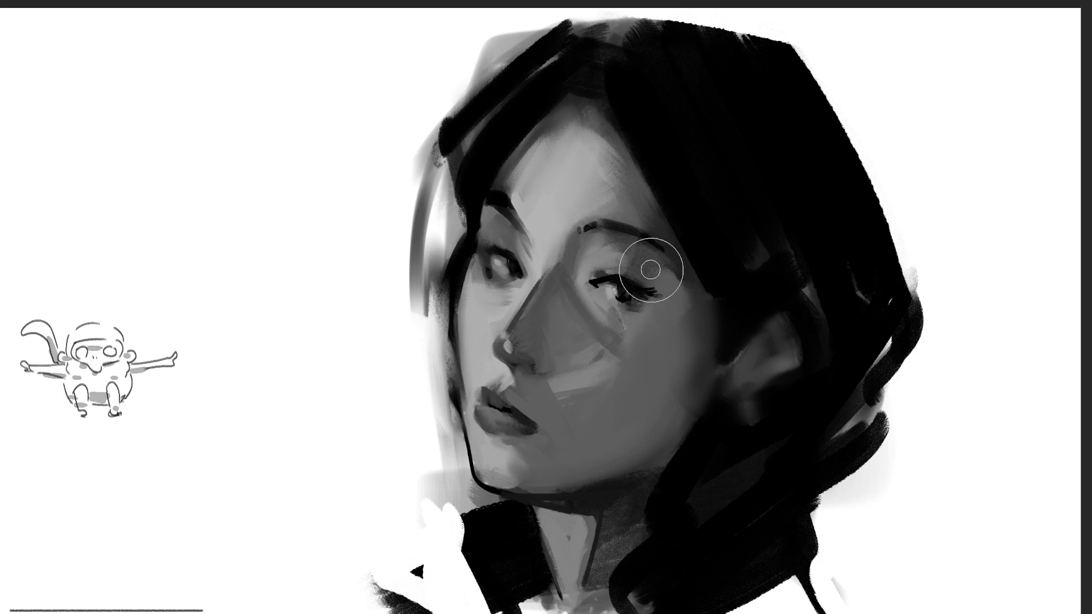
{"action": "key", "text": "bracketleft"}
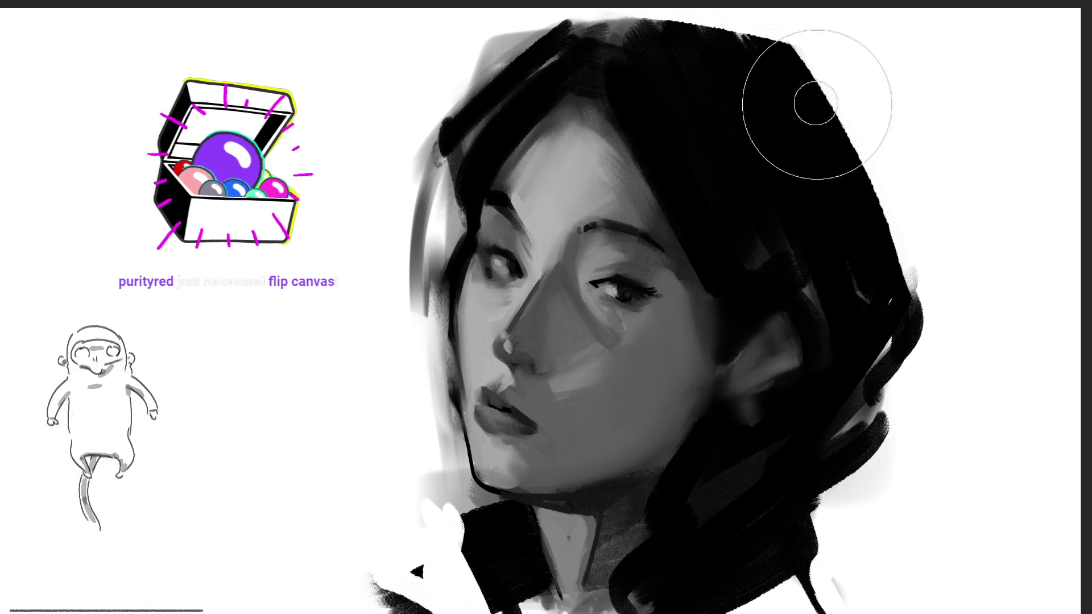
- Paint a soft grey haze beside the hair at upper right, then mirror the canvas horizontally
{"action": "mouse_move", "coordinate": [822, 102]}
{"action": "left_mouse_down"}
{"action": "mouse_move", "coordinate": [922, 114]}
{"action": "mouse_move", "coordinate": [897, 176]}
{"action": "mouse_move", "coordinate": [922, 98]}
{"action": "mouse_move", "coordinate": [987, 218]}
{"action": "left_mouse_up"}
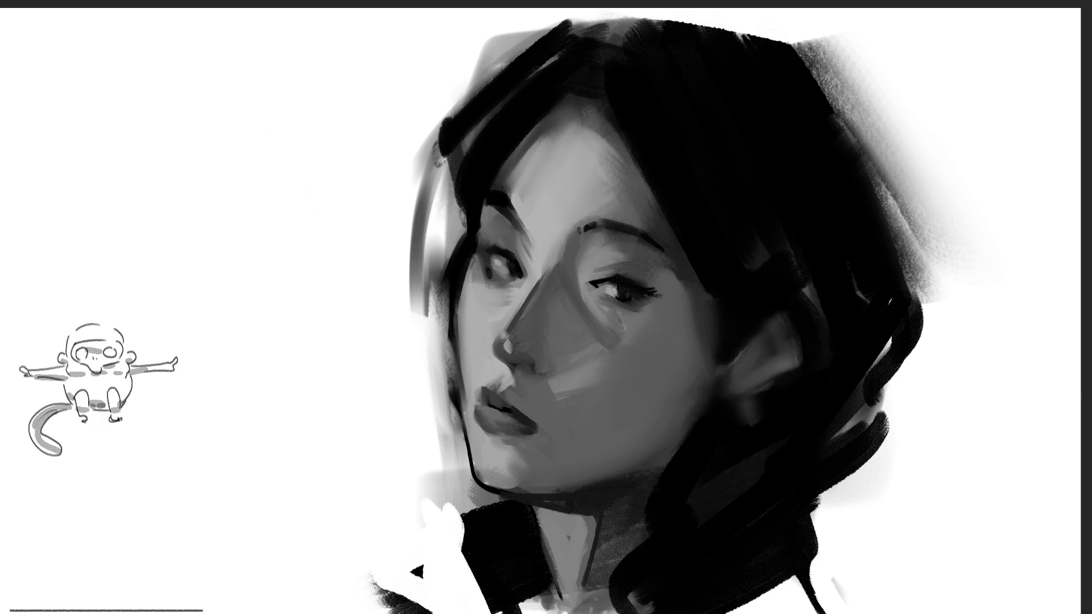
{"action": "key", "text": "m"}
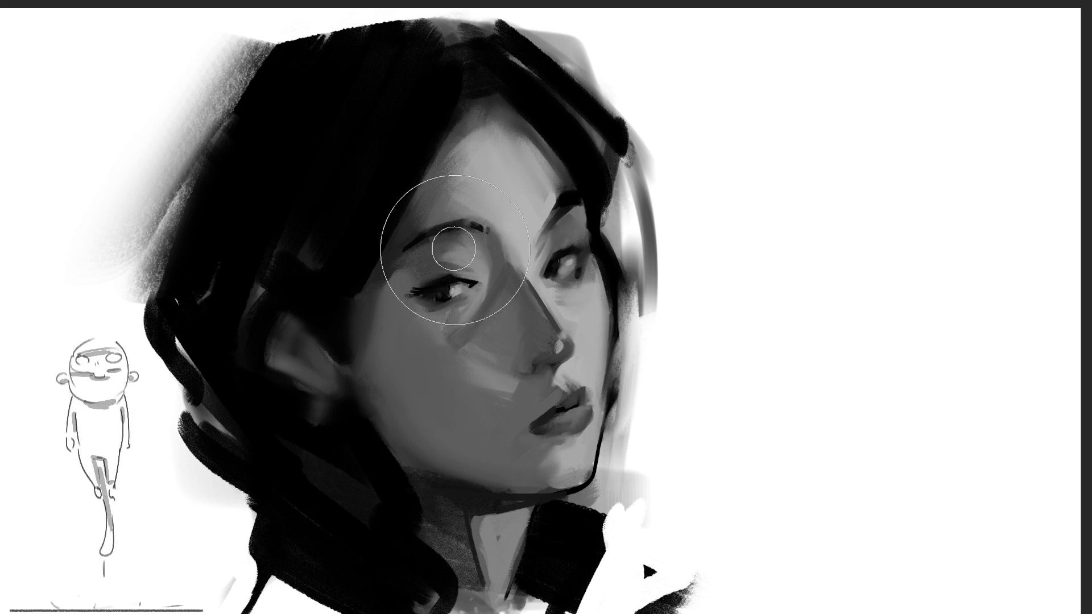
- Shrink the brush to a small size for forehead, brow and nose-bridge work
{"action": "key", "text": "bracketleft"}
{"action": "key", "text": "bracketleft"}
{"action": "key", "text": "bracketleft"}
{"action": "key", "text": "bracketleft"}
{"action": "key", "text": "bracketleft"}
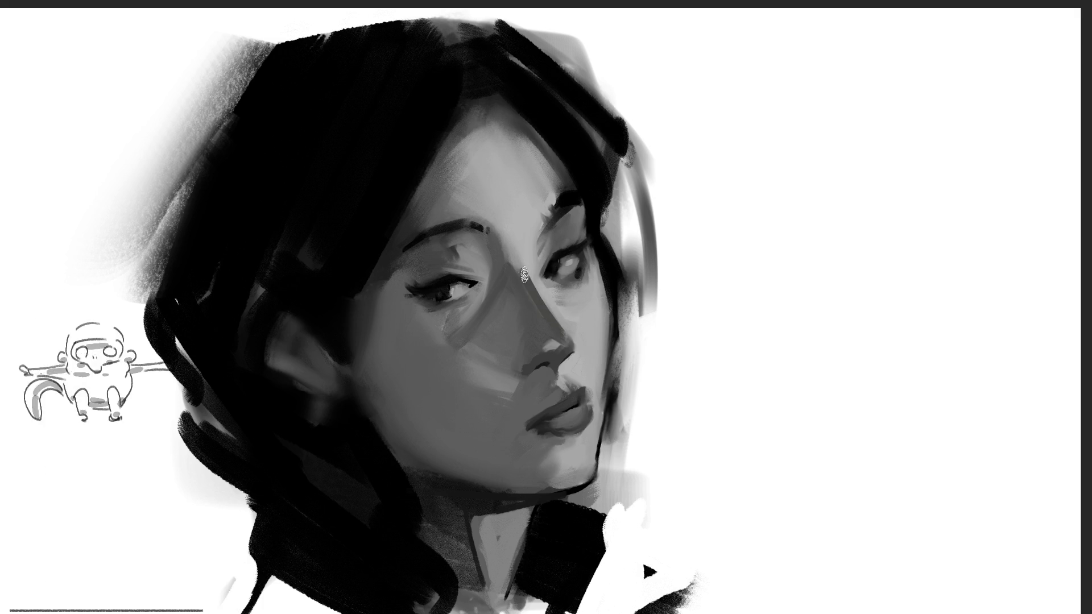
- Darken the nose-bridge shading, lighten the cheek, and select a hair area near the top
{"action": "left_click_drag", "start_coordinate": [522, 270], "coordinate": [563, 335]}
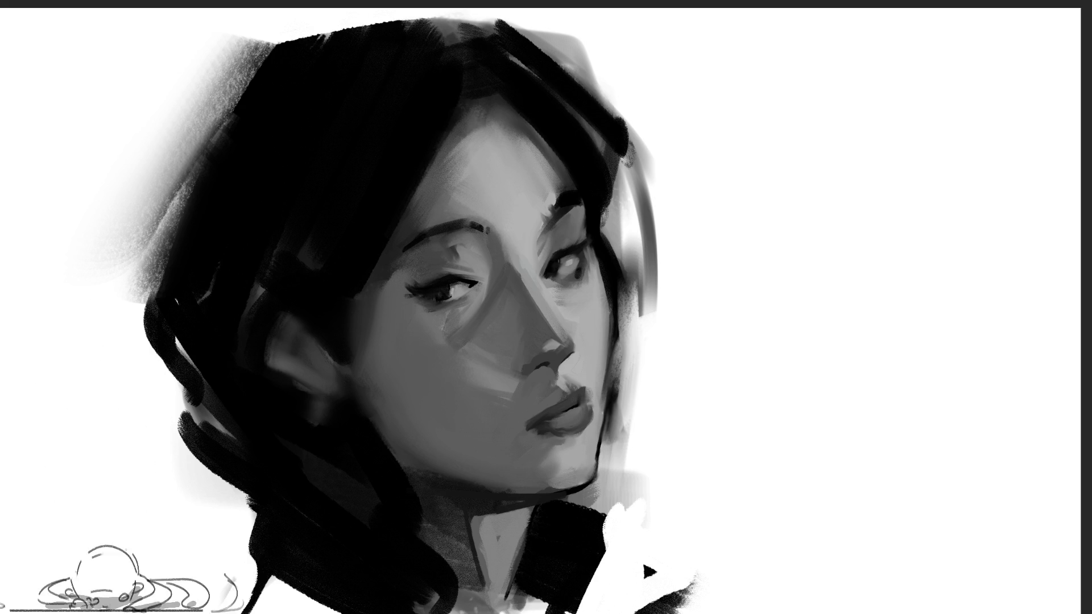
{"action": "left_click_drag", "start_coordinate": [377, 331], "coordinate": [397, 319]}
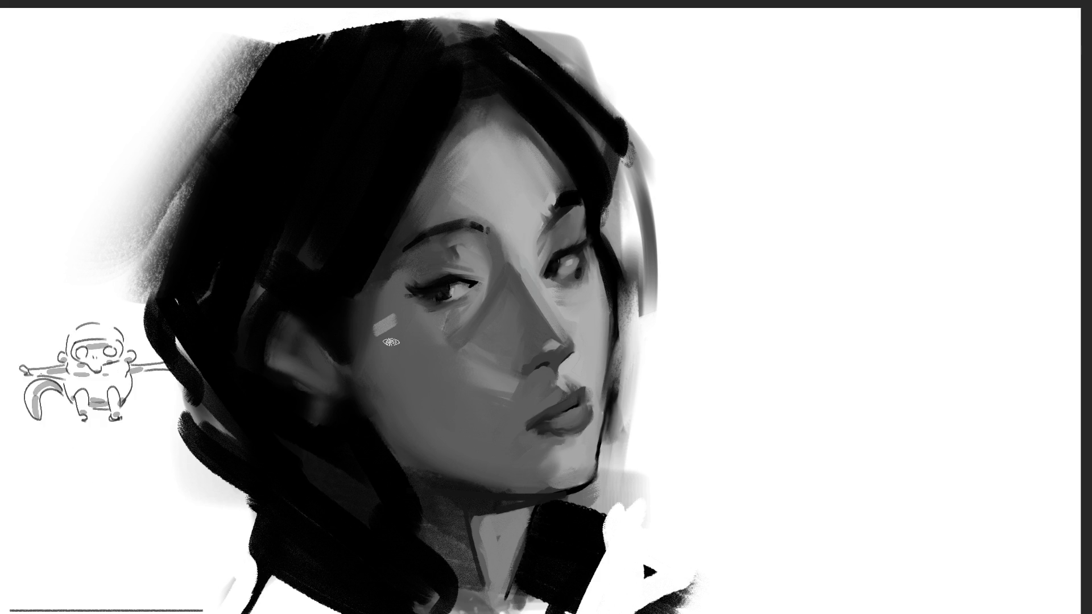
{"action": "key", "text": "bracketright"}
{"action": "key", "text": "bracketright"}
{"action": "key", "text": "bracketright"}
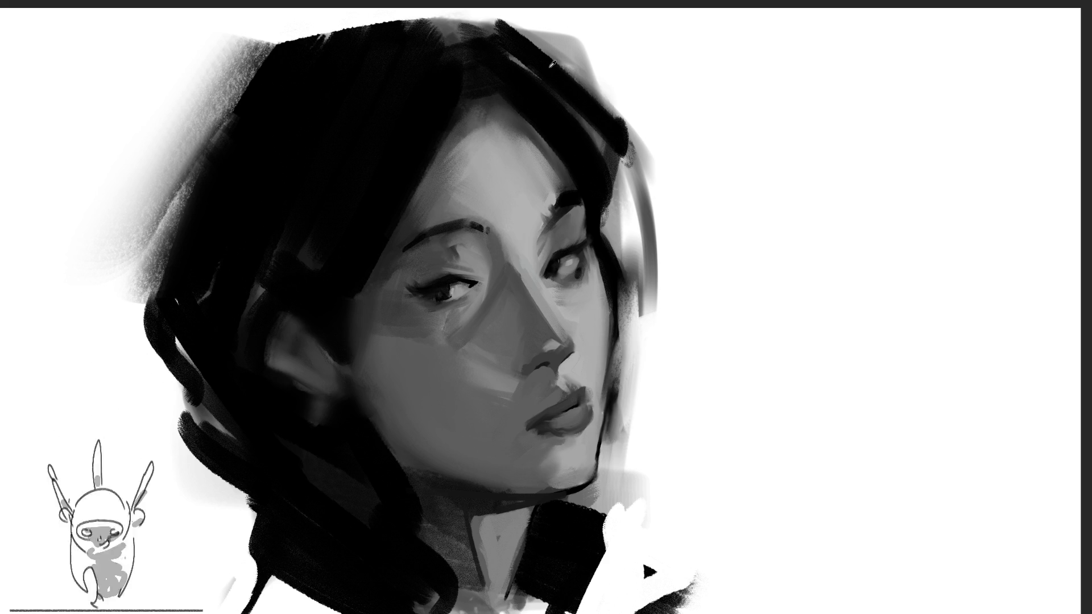
{"action": "left_click_drag", "start_coordinate": [566, 101], "coordinate": [571, 107]}
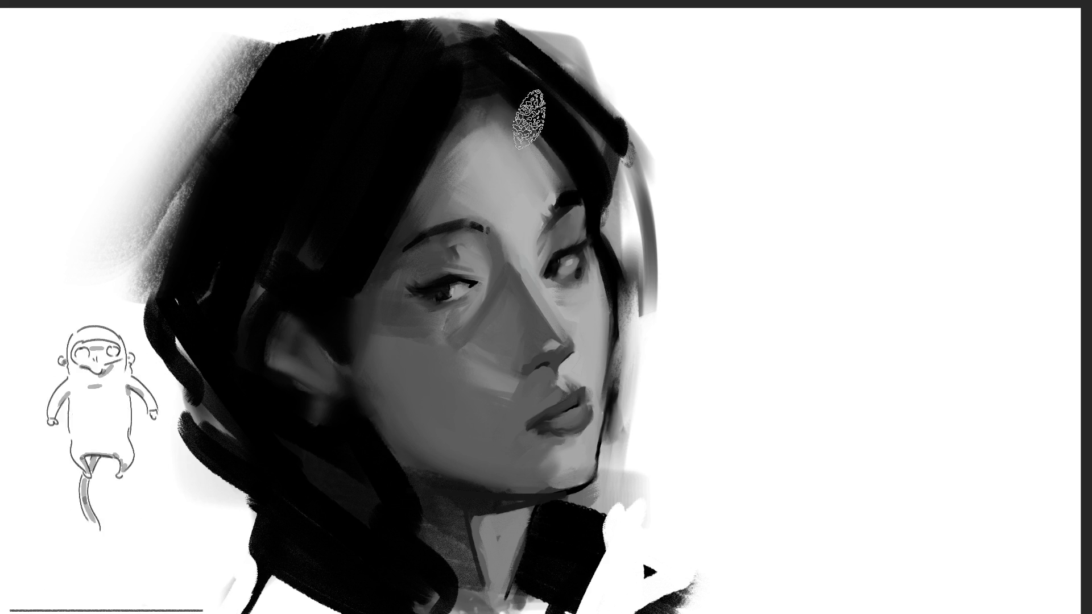
- Sweep dark hair over the right eye and temple, then paint white over the collar below the chin
{"action": "mouse_move", "coordinate": [463, 93]}
{"action": "left_mouse_down"}
{"action": "mouse_move", "coordinate": [560, 161]}
{"action": "mouse_move", "coordinate": [631, 247]}
{"action": "left_mouse_up"}
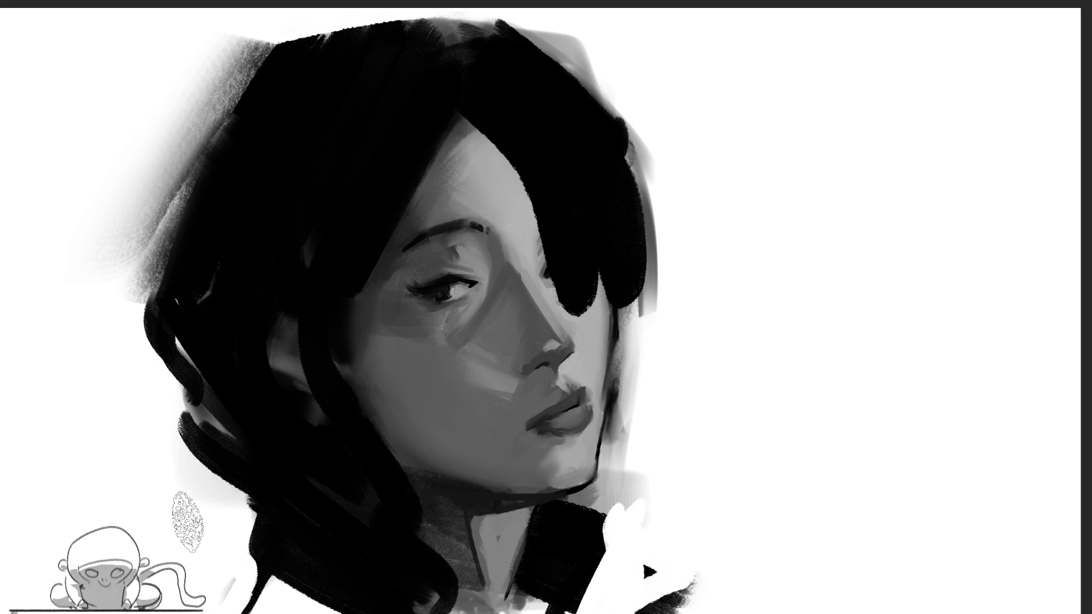
{"action": "left_click_drag", "start_coordinate": [209, 550], "coordinate": [274, 533]}
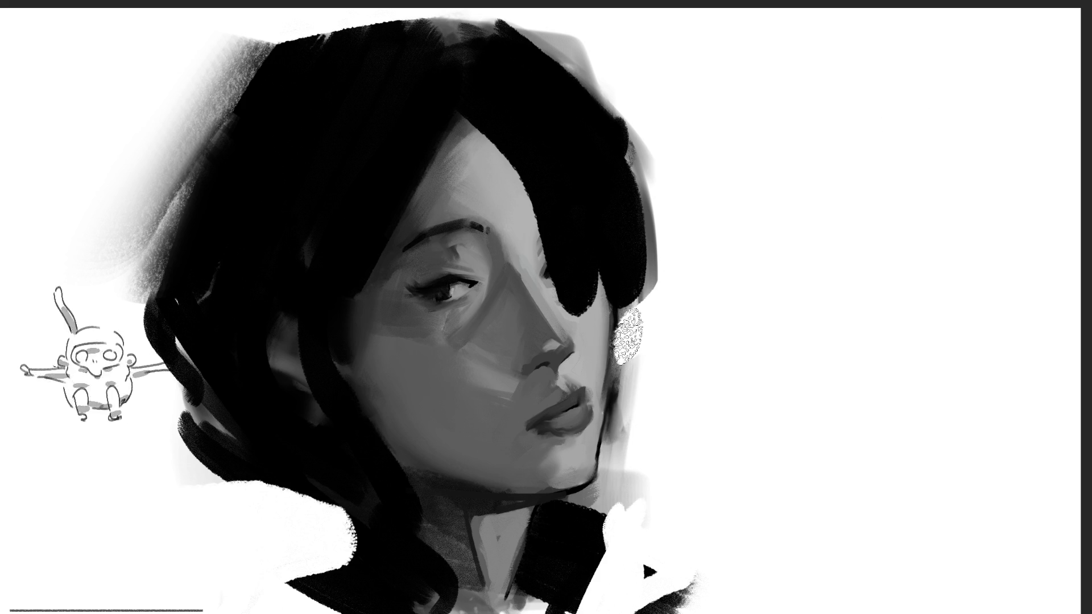
{"action": "mouse_move", "coordinate": [622, 410]}
{"action": "left_mouse_down"}
{"action": "mouse_move", "coordinate": [580, 512]}
{"action": "mouse_move", "coordinate": [537, 549]}
{"action": "mouse_move", "coordinate": [622, 500]}
{"action": "mouse_move", "coordinate": [580, 587]}
{"action": "left_mouse_up"}
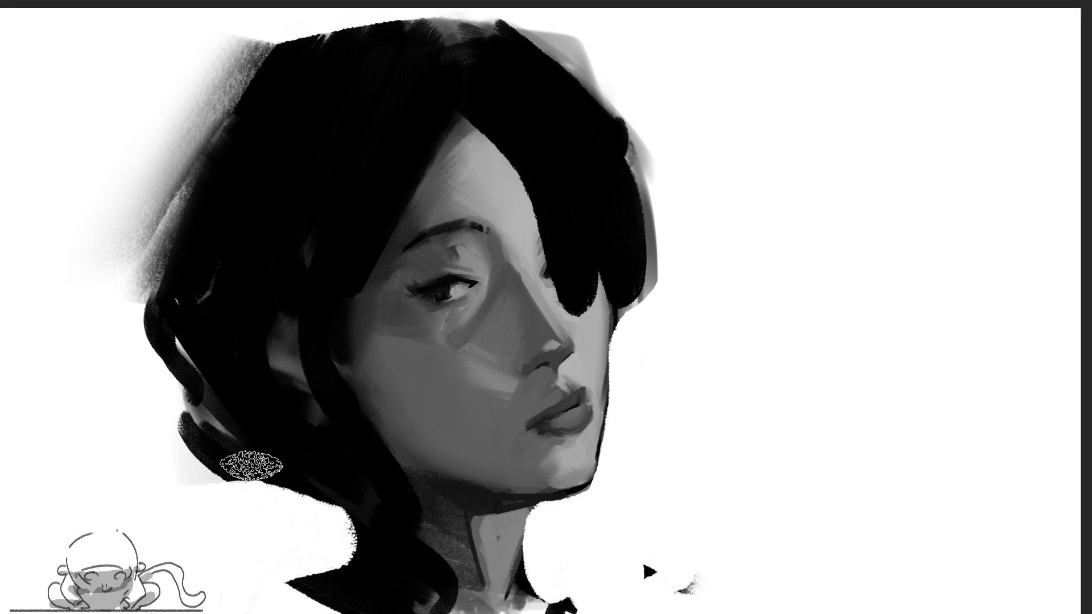
- Paint a white rim along the hair's left edge and dark strands across the forehead and right side
{"action": "mouse_move", "coordinate": [393, 13]}
{"action": "left_mouse_down"}
{"action": "mouse_move", "coordinate": [324, 43]}
{"action": "mouse_move", "coordinate": [172, 342]}
{"action": "mouse_move", "coordinate": [333, 520]}
{"action": "left_mouse_up"}
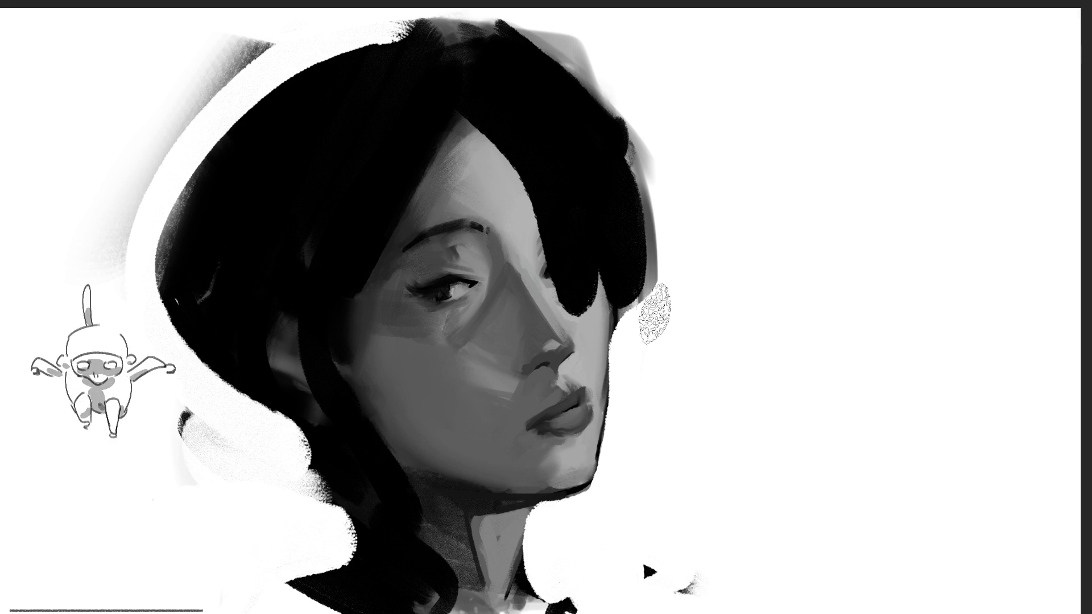
{"action": "left_click_drag", "start_coordinate": [446, 92], "coordinate": [581, 290]}
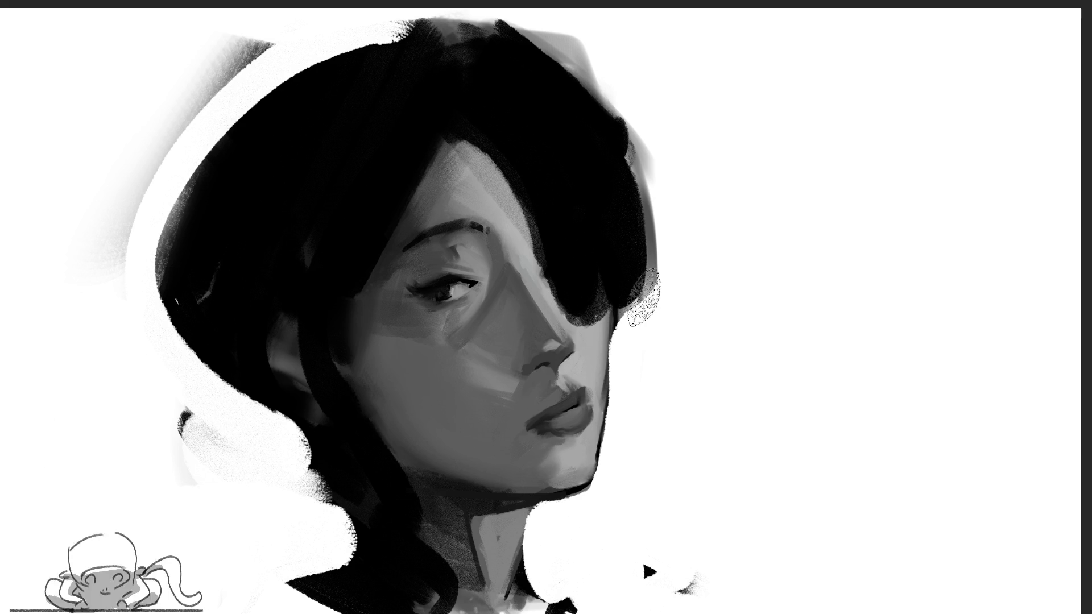
{"action": "left_click_drag", "start_coordinate": [636, 183], "coordinate": [640, 341]}
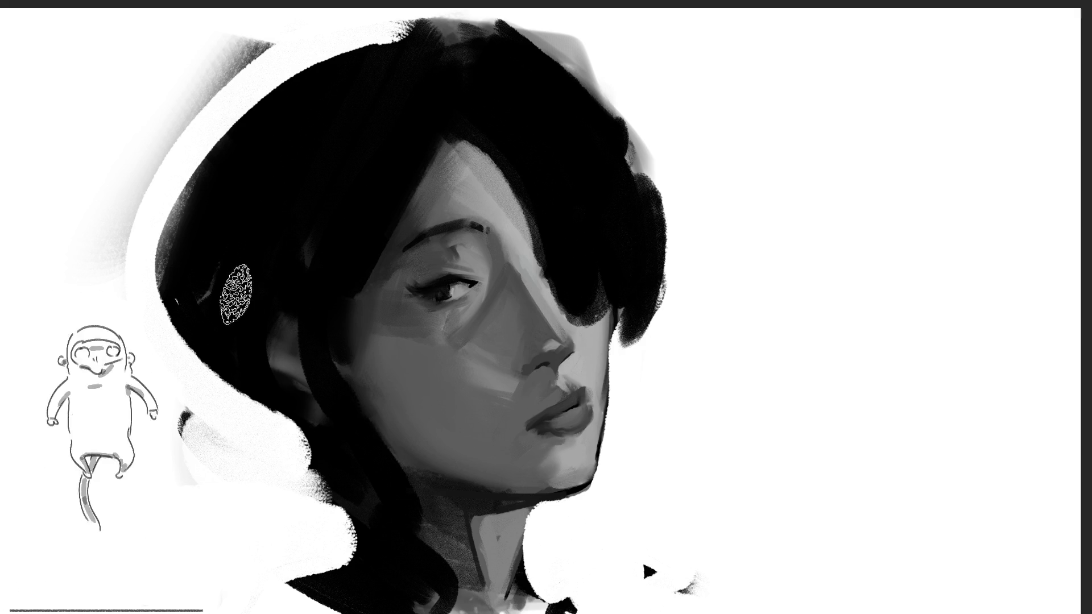
- Darken the hair below the ear and along its left edge
{"action": "left_click_drag", "start_coordinate": [218, 362], "coordinate": [282, 457]}
{"action": "mouse_move", "coordinate": [176, 140]}
{"action": "left_mouse_down"}
{"action": "mouse_move", "coordinate": [157, 307]}
{"action": "mouse_move", "coordinate": [222, 426]}
{"action": "left_mouse_up"}
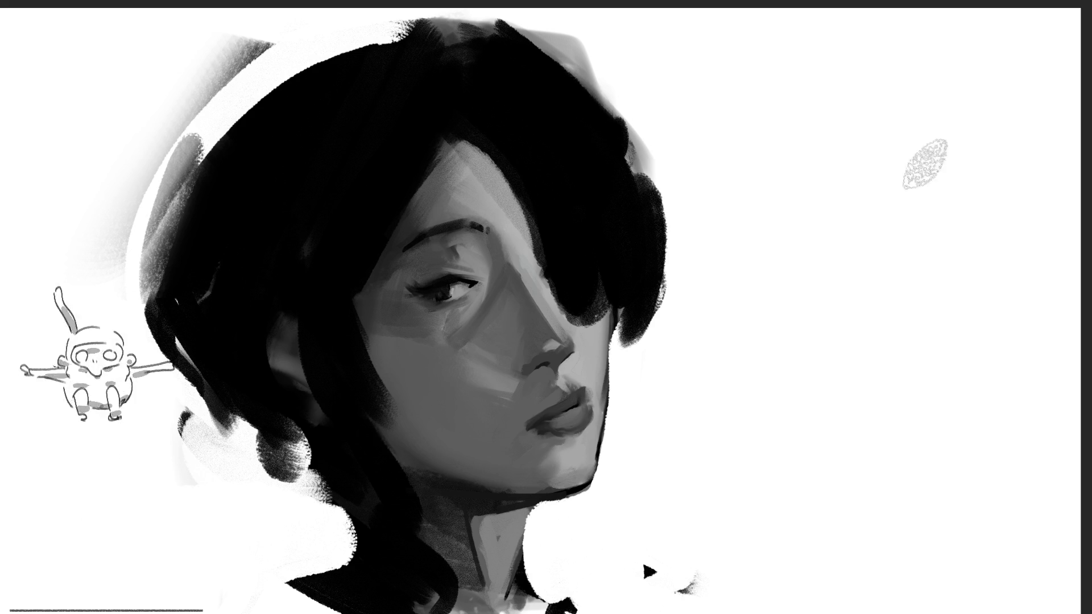
- Whiten beside the neck, block in a black collar below it and trim its top edge and right end
{"action": "left_click_drag", "start_coordinate": [281, 482], "coordinate": [363, 520]}
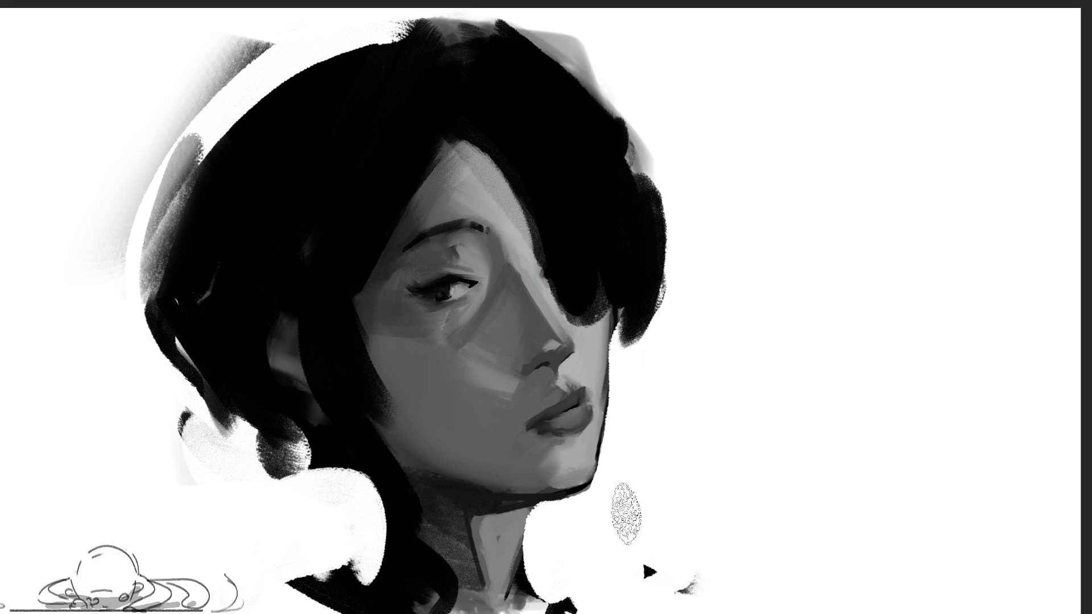
{"action": "mouse_move", "coordinate": [342, 529]}
{"action": "left_mouse_down"}
{"action": "mouse_move", "coordinate": [461, 606]}
{"action": "mouse_move", "coordinate": [670, 580]}
{"action": "left_mouse_up"}
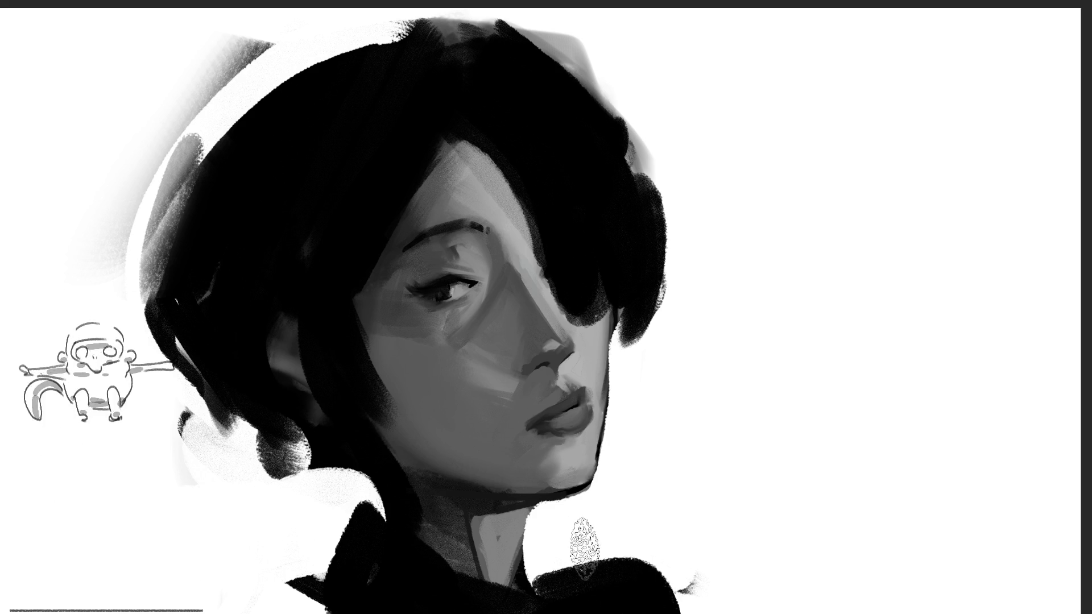
{"action": "left_click_drag", "start_coordinate": [568, 536], "coordinate": [755, 610]}
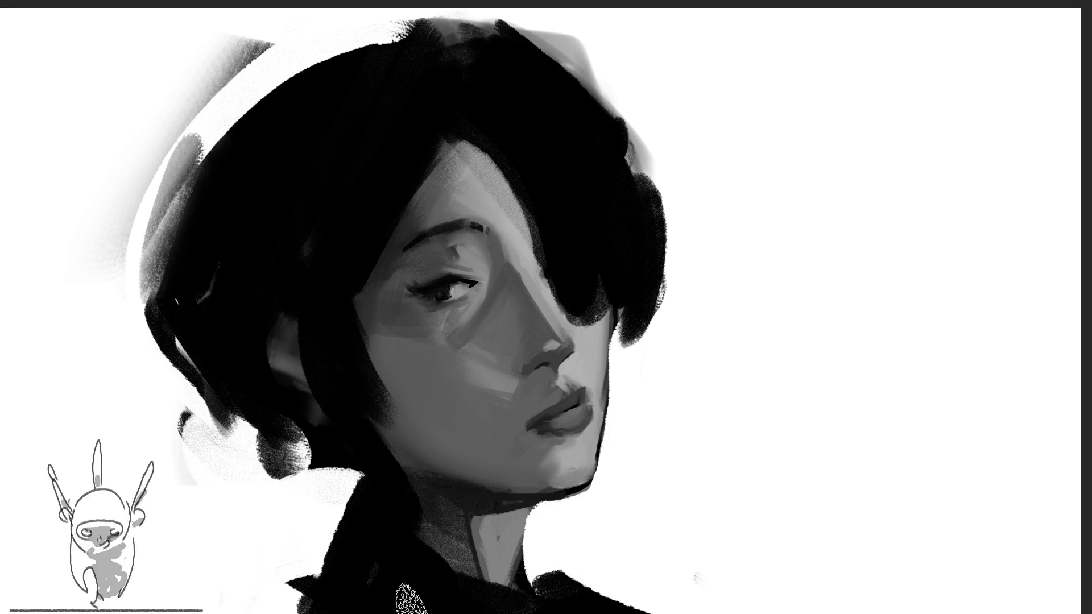
- Extend the black collar leftward, lighten the right jaw and chin, and grey the nose tip and lips
{"action": "left_click_drag", "start_coordinate": [350, 555], "coordinate": [299, 584]}
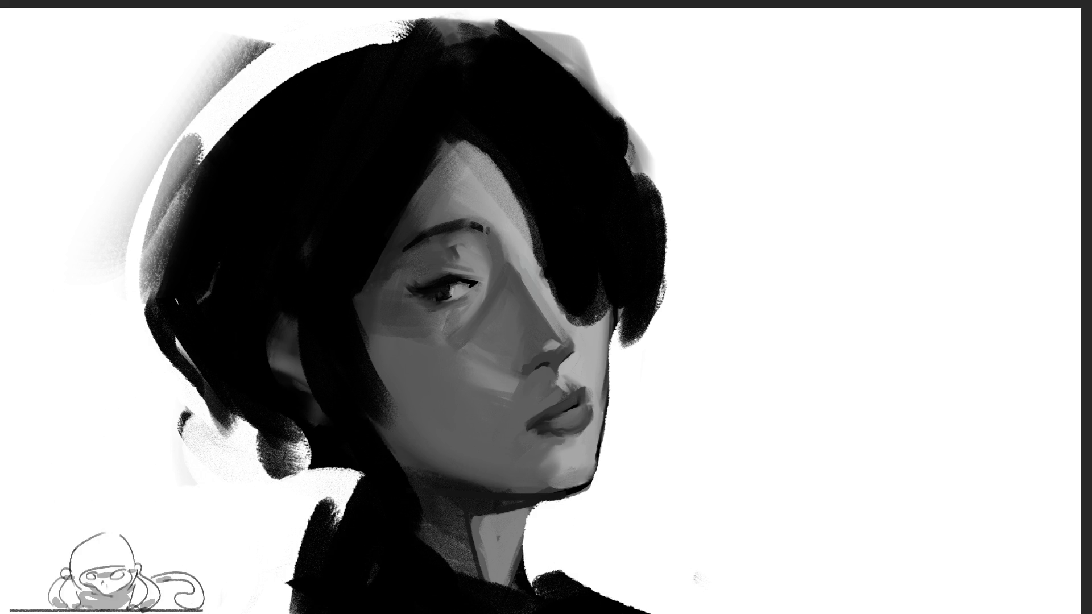
{"action": "mouse_move", "coordinate": [634, 365]}
{"action": "left_mouse_down"}
{"action": "mouse_move", "coordinate": [609, 427]}
{"action": "mouse_move", "coordinate": [617, 358]}
{"action": "left_mouse_up"}
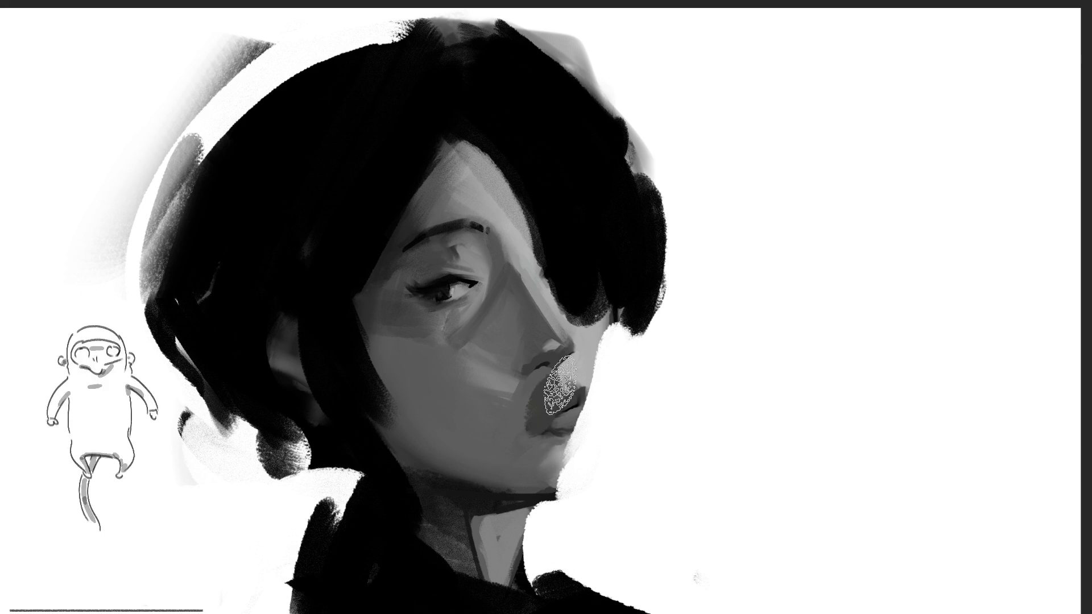
{"action": "mouse_move", "coordinate": [555, 378]}
{"action": "left_mouse_down"}
{"action": "mouse_move", "coordinate": [524, 434]}
{"action": "mouse_move", "coordinate": [561, 418]}
{"action": "mouse_move", "coordinate": [549, 443]}
{"action": "mouse_move", "coordinate": [588, 420]}
{"action": "mouse_move", "coordinate": [581, 365]}
{"action": "mouse_move", "coordinate": [573, 401]}
{"action": "mouse_move", "coordinate": [563, 332]}
{"action": "mouse_move", "coordinate": [576, 436]}
{"action": "mouse_move", "coordinate": [559, 478]}
{"action": "left_mouse_up"}
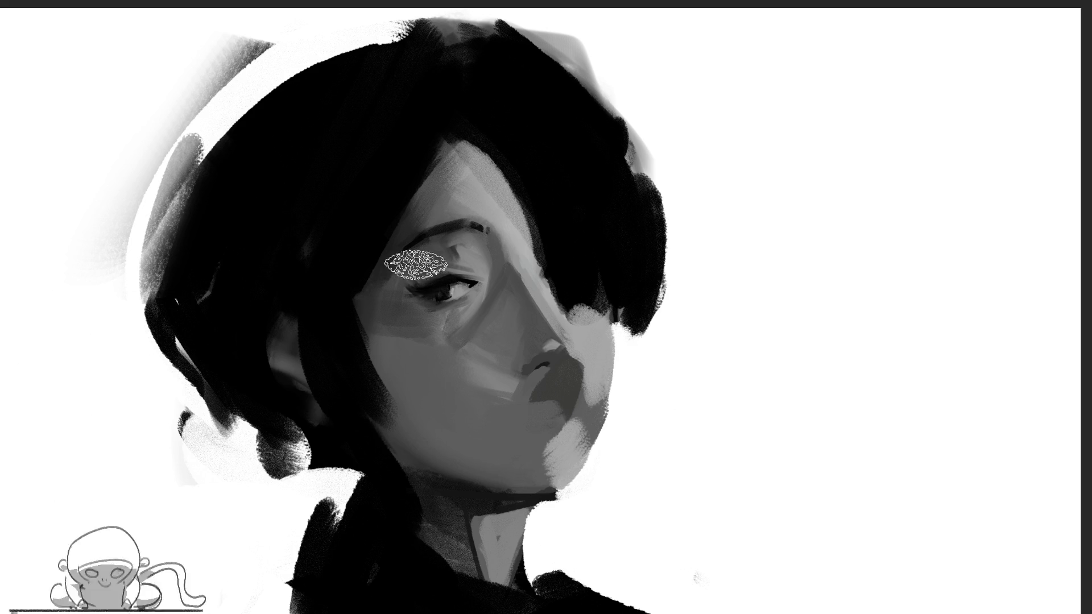
- Sample the eye colour and darken the iris and upper eyelid
{"action": "left_click", "coordinate": [435, 266], "text": "alt"}
{"action": "left_click", "coordinate": [438, 287], "text": "alt"}
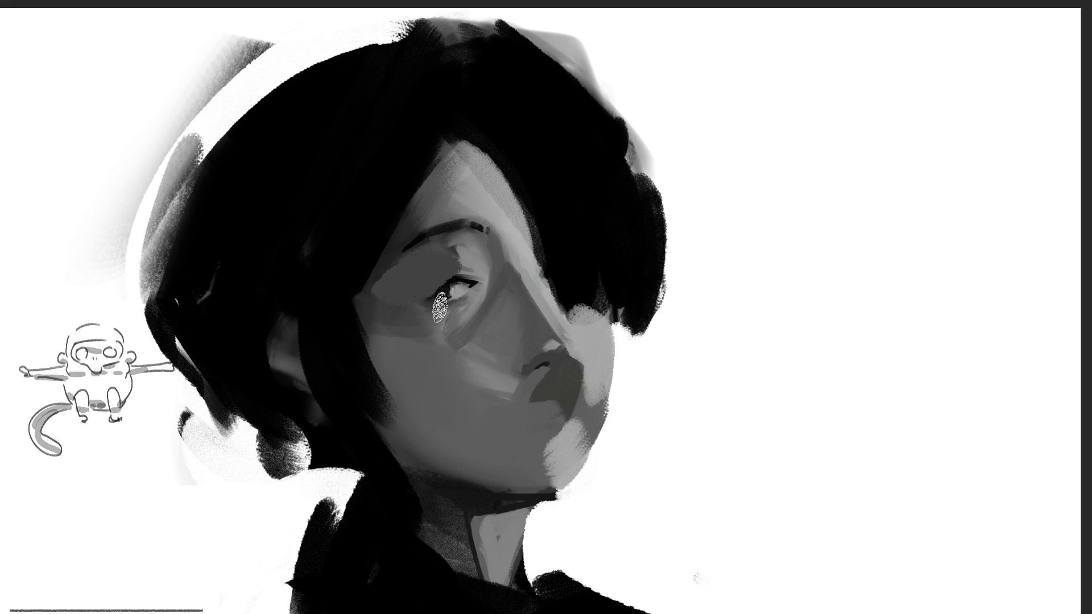
{"action": "left_click_drag", "start_coordinate": [439, 292], "coordinate": [440, 309]}
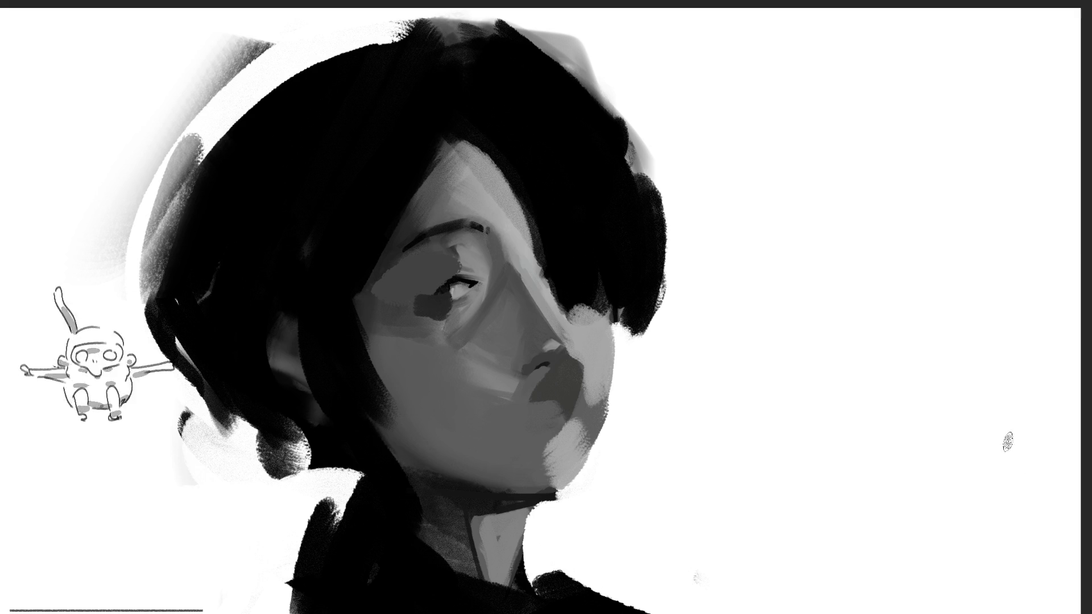
{"action": "left_click_drag", "start_coordinate": [436, 287], "coordinate": [480, 281]}
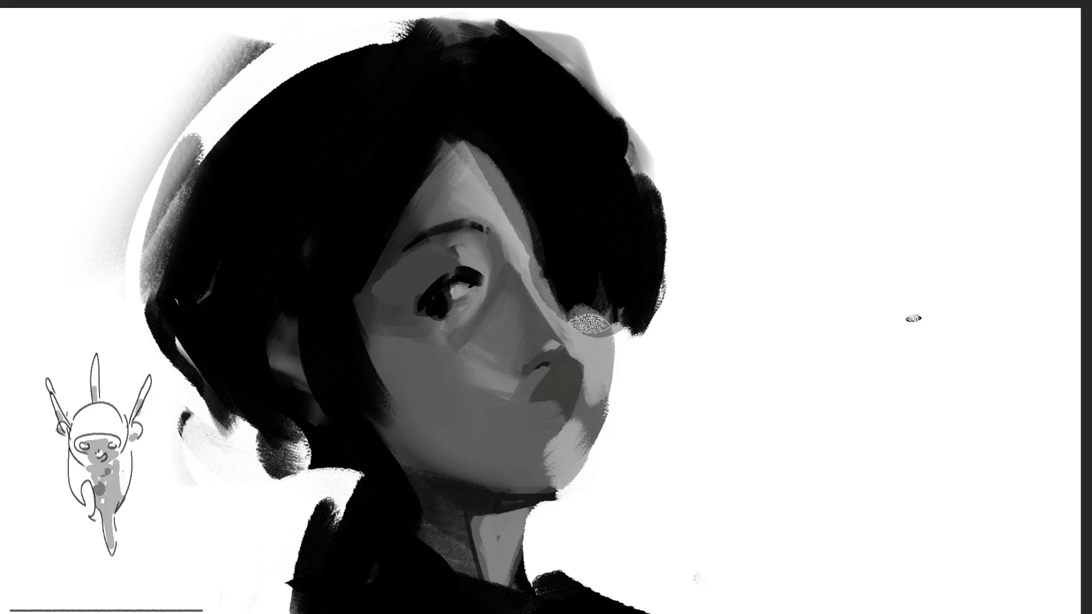
- Add a darker grey patch below the bangs and darken the lips with grey
{"action": "left_click_drag", "start_coordinate": [580, 320], "coordinate": [590, 303]}
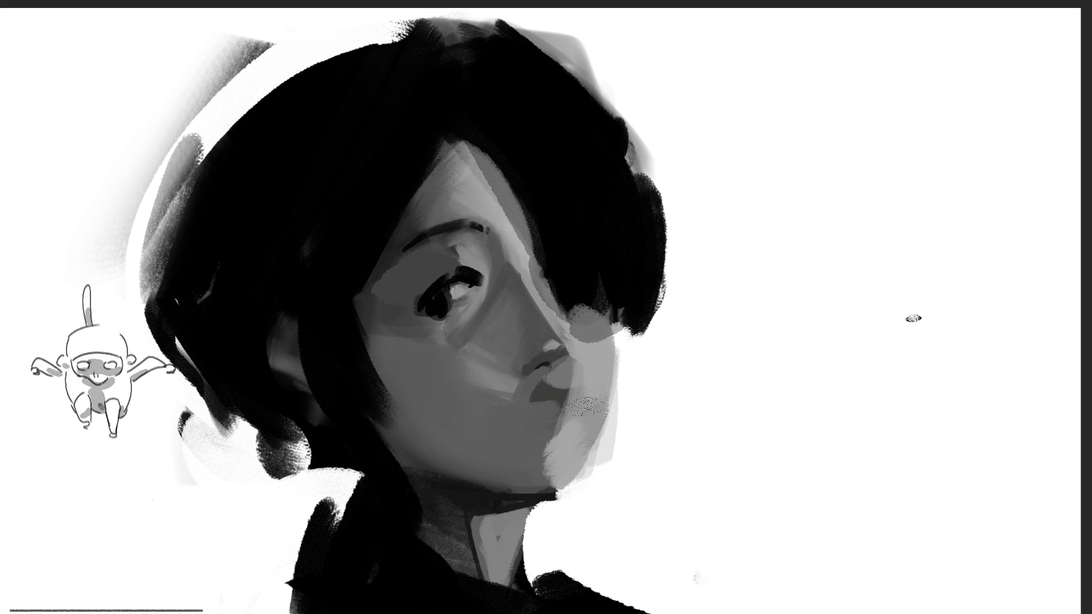
{"action": "left_click_drag", "start_coordinate": [542, 388], "coordinate": [588, 409]}
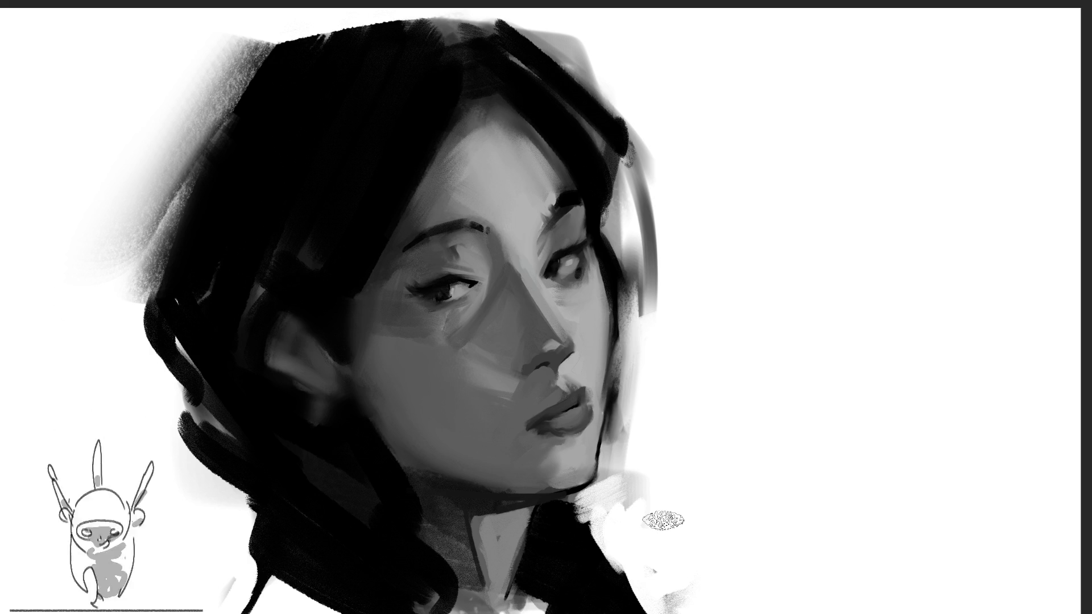
- Darken the hair's top and upper-left edges and add light strokes along the upper-right edge
{"action": "mouse_move", "coordinate": [450, 21]}
{"action": "left_mouse_down"}
{"action": "mouse_move", "coordinate": [507, 33]}
{"action": "mouse_move", "coordinate": [645, 150]}
{"action": "left_mouse_up"}
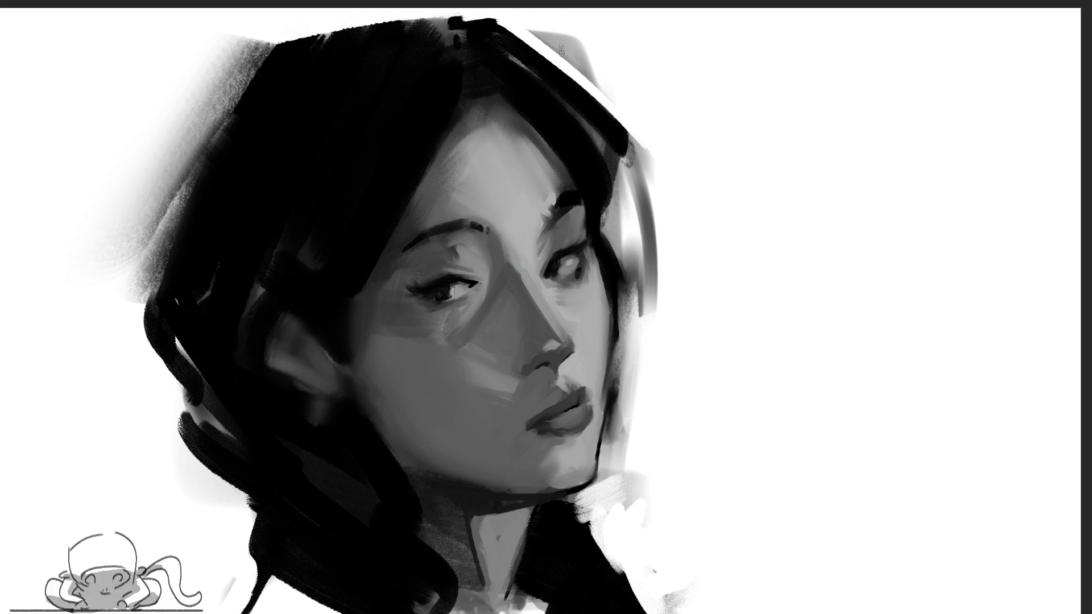
{"action": "left_click_drag", "start_coordinate": [517, 38], "coordinate": [654, 181]}
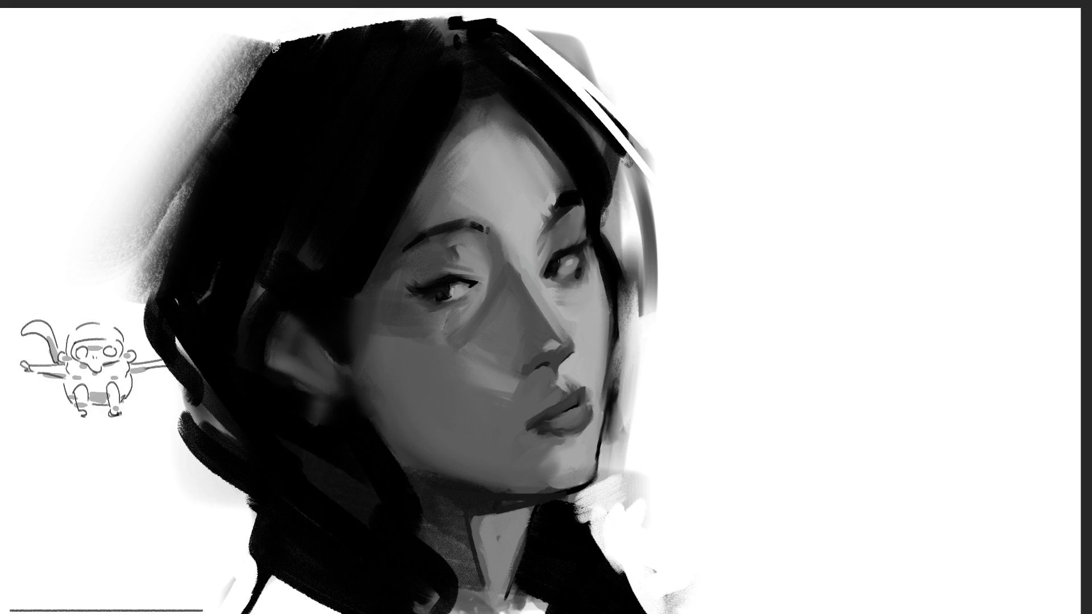
{"action": "left_click_drag", "start_coordinate": [177, 186], "coordinate": [223, 110]}
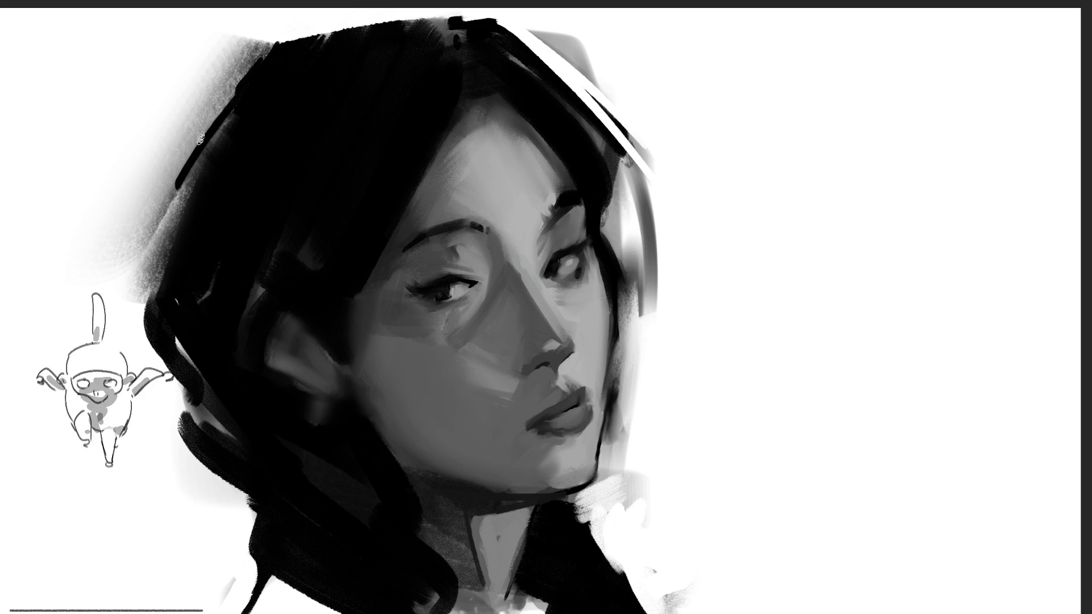
- Add thin dark lines down the left hair edge and along the top, then fade the top stroke
{"action": "left_click_drag", "start_coordinate": [246, 60], "coordinate": [156, 295]}
{"action": "left_click_drag", "start_coordinate": [290, 41], "coordinate": [397, 20]}
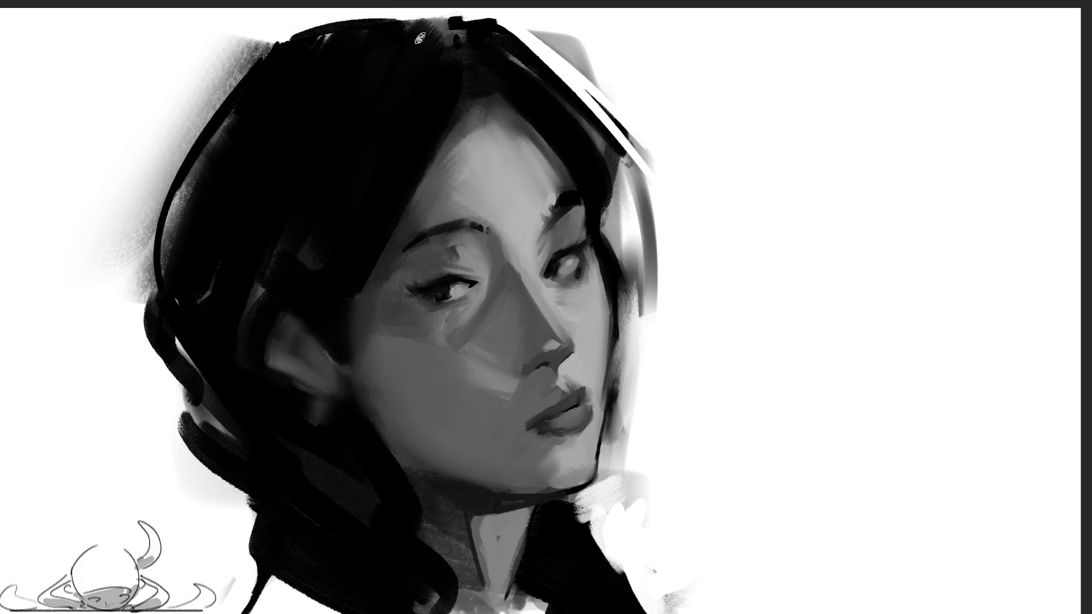
{"action": "key", "text": "ctrl+z"}
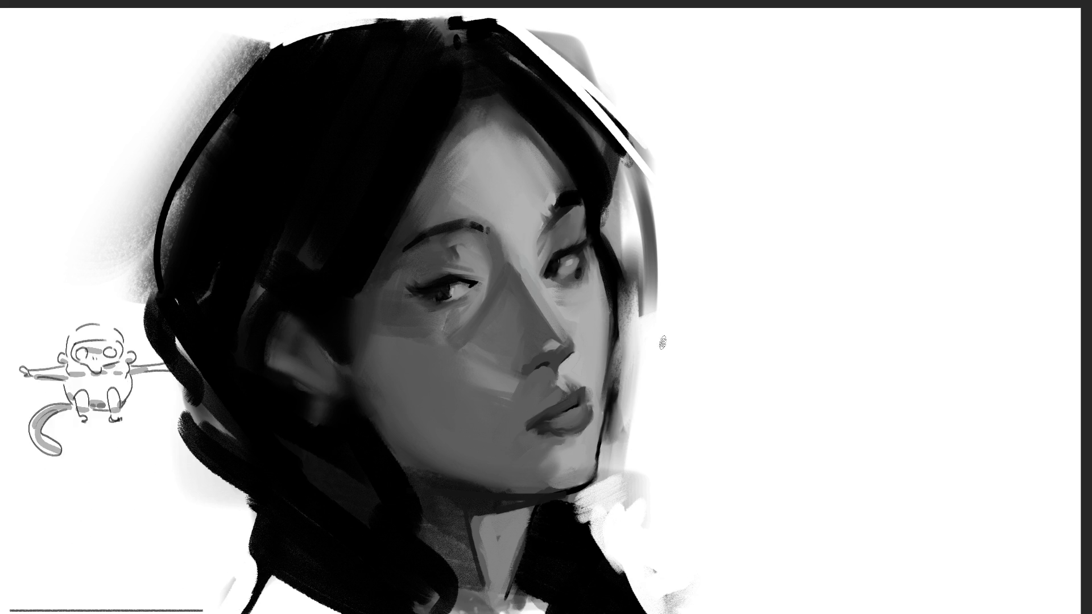
- Paint a white line down the visor edge past the chin, then undo the overshooting lower strokes
{"action": "left_click_drag", "start_coordinate": [629, 303], "coordinate": [597, 523]}
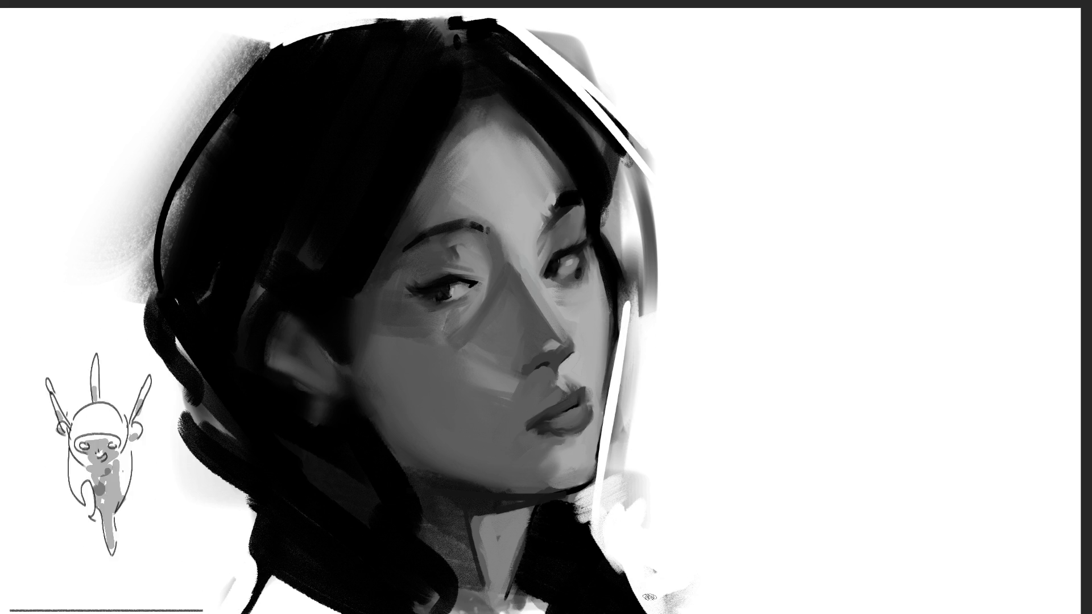
{"action": "mouse_move", "coordinate": [565, 498]}
{"action": "left_mouse_down"}
{"action": "mouse_move", "coordinate": [591, 512]}
{"action": "mouse_move", "coordinate": [594, 589]}
{"action": "left_mouse_up"}
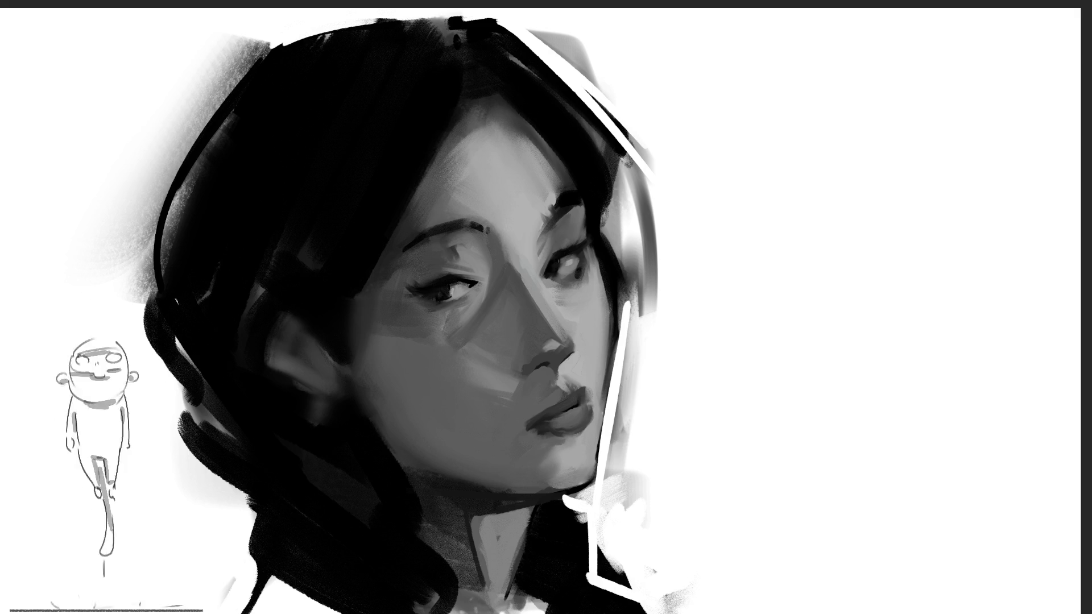
{"action": "key", "text": "ctrl+z"}
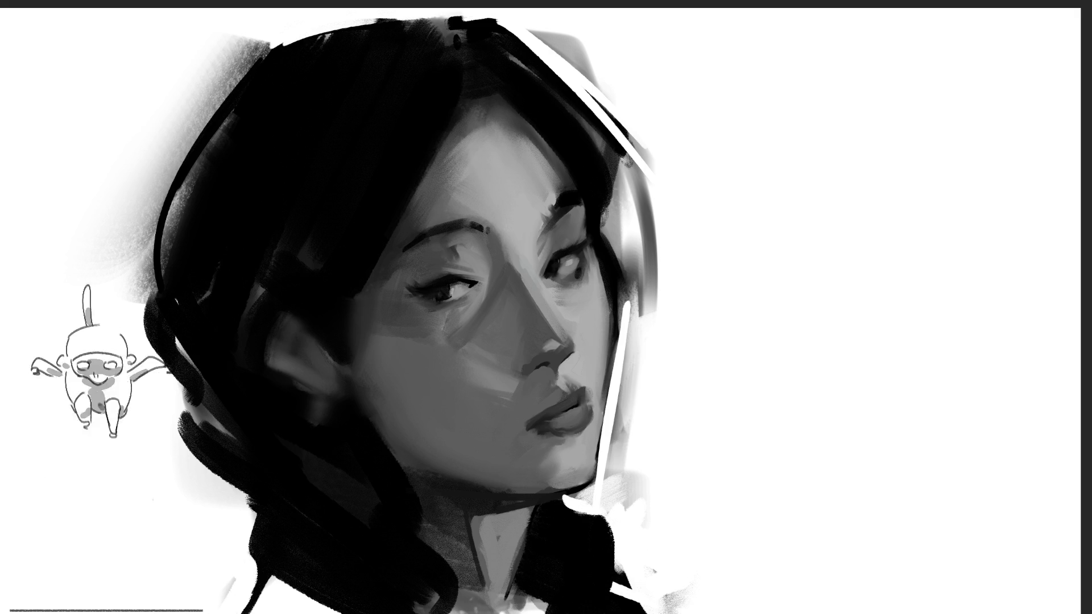
{"action": "key", "text": "ctrl+z"}
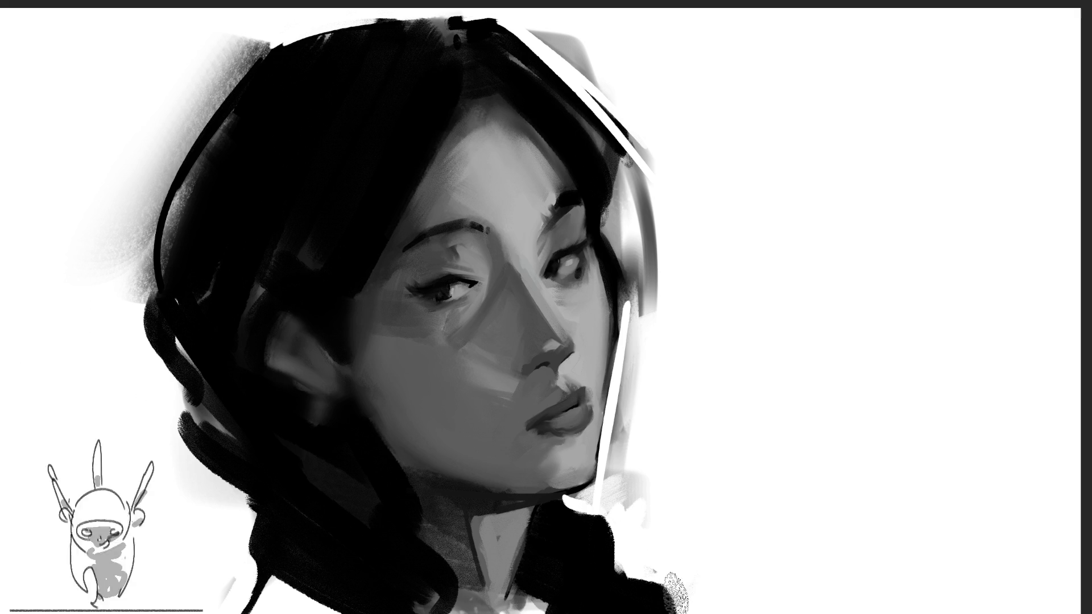